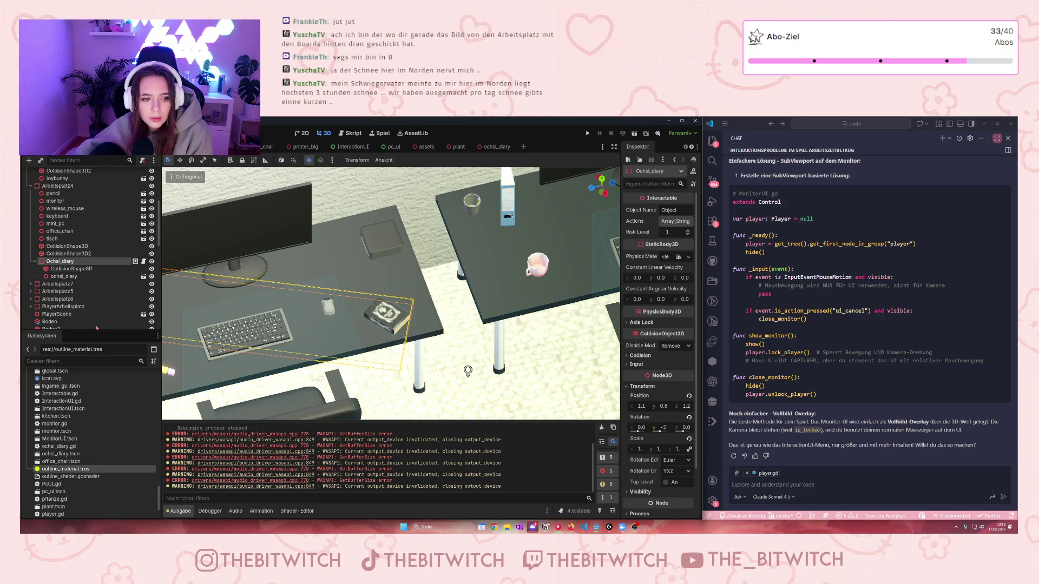
Step: Frame the Arbeitsplatz5 workstation under tisch and zoom in on its teddy, pencil and keyboard
{"action": "double_click", "coordinate": [52, 239]}
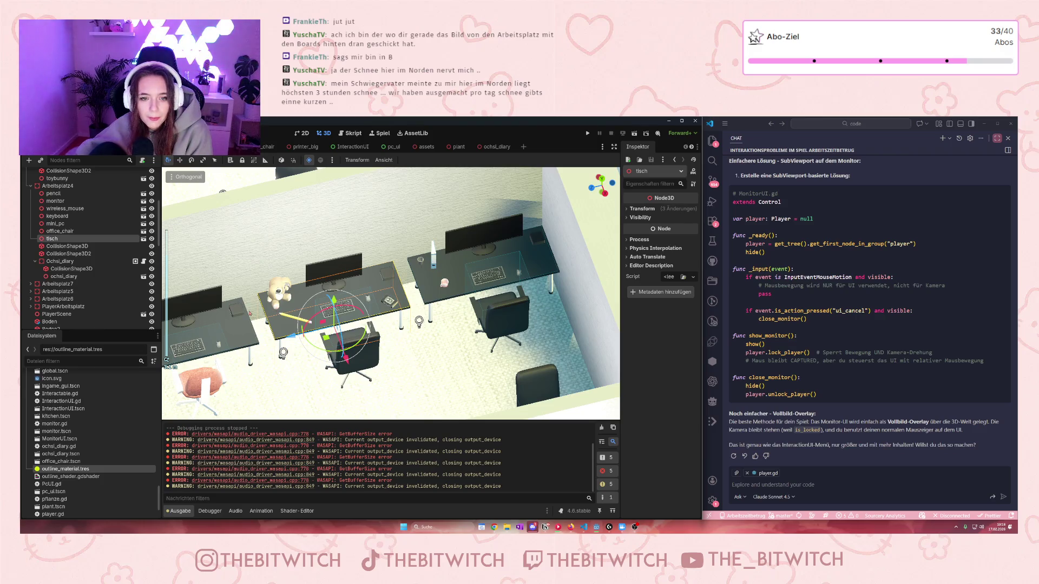
{"action": "double_click", "coordinate": [58, 291]}
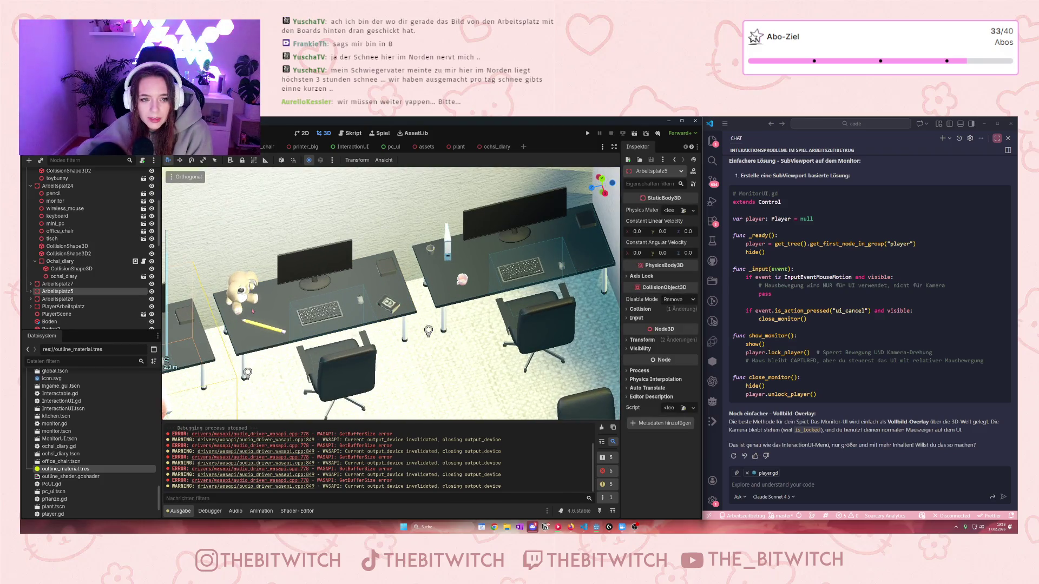
{"action": "scroll", "coordinate": [252, 311], "scroll_direction": "up", "scroll_amount": 2}
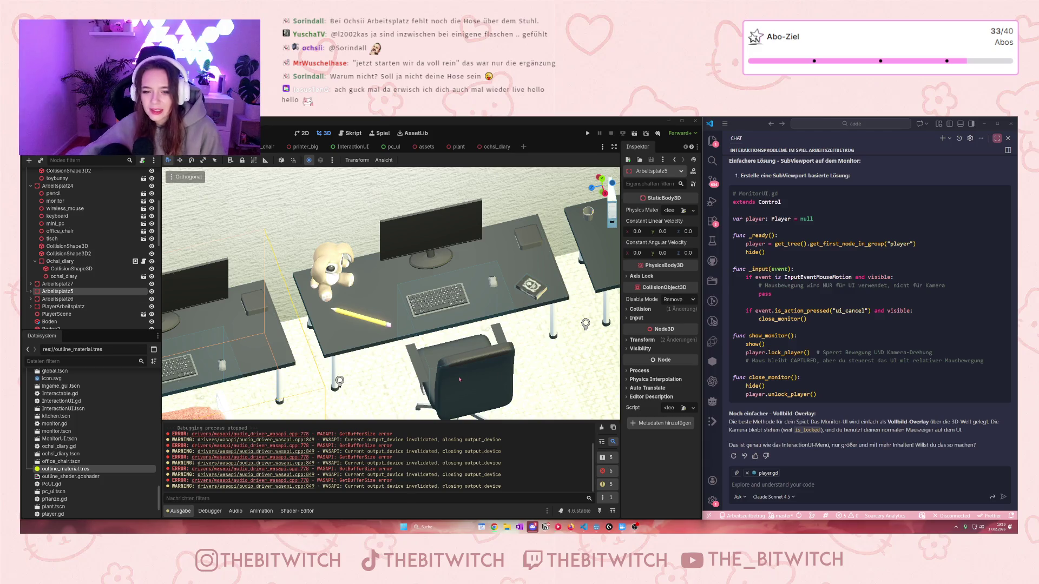
Step: Orbit and pan around the teddy desk, then zoom out to centre the desks and wall
{"action": "left_click_drag", "start_coordinate": [499, 359], "coordinate": [480, 365]}
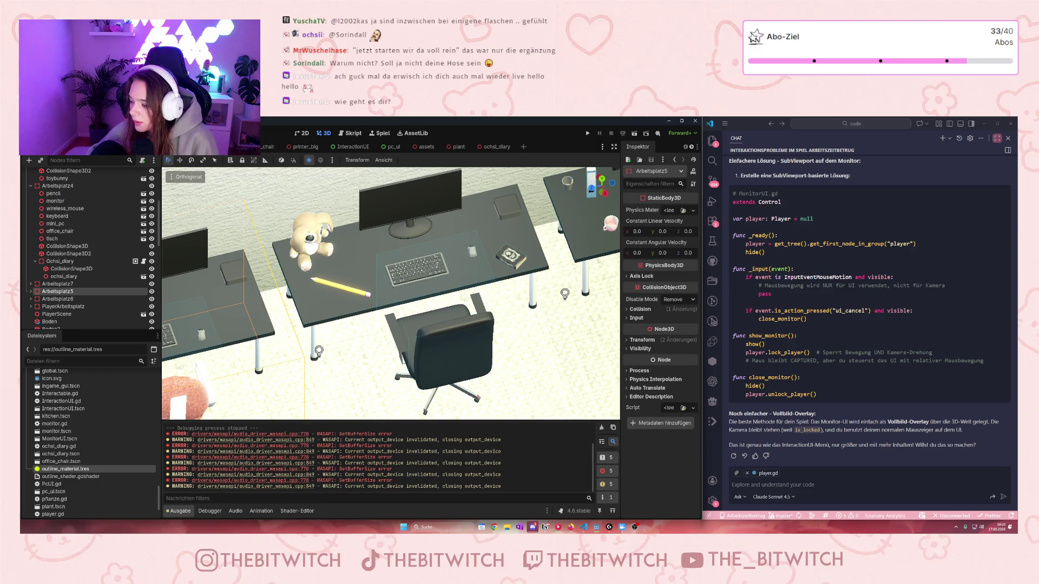
{"action": "mouse_move", "coordinate": [340, 341]}
{"action": "left_mouse_down"}
{"action": "mouse_move", "coordinate": [455, 273]}
{"action": "mouse_move", "coordinate": [435, 413]}
{"action": "left_mouse_up"}
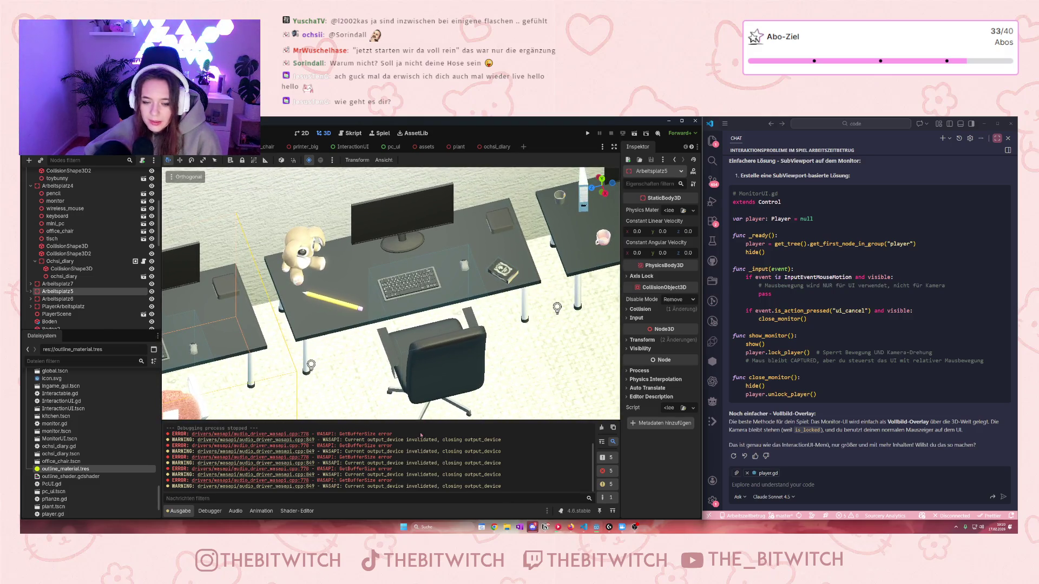
{"action": "mouse_move", "coordinate": [503, 306]}
{"action": "left_mouse_down"}
{"action": "mouse_move", "coordinate": [454, 356]}
{"action": "mouse_move", "coordinate": [415, 309]}
{"action": "mouse_move", "coordinate": [535, 207]}
{"action": "mouse_move", "coordinate": [525, 336]}
{"action": "left_mouse_up"}
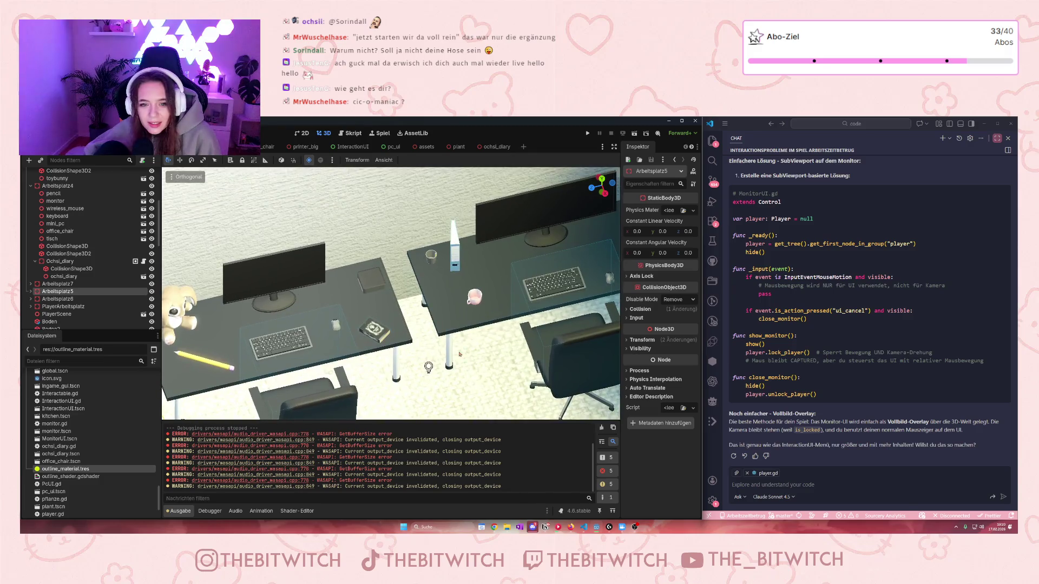
{"action": "scroll", "coordinate": [455, 356], "scroll_direction": "down", "scroll_amount": 5}
{"action": "scroll", "coordinate": [414, 310], "scroll_direction": "down", "scroll_amount": 5}
{"action": "scroll", "coordinate": [382, 338], "scroll_direction": "up", "scroll_amount": 4}
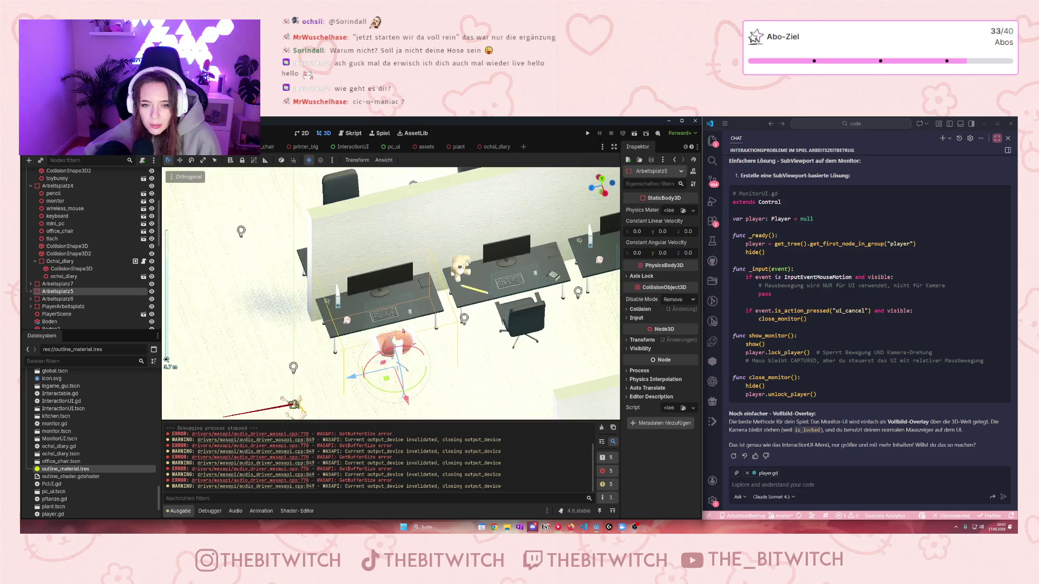
{"action": "left_click_drag", "start_coordinate": [472, 360], "coordinate": [563, 373]}
Step: Pan and zoom sideways across the office building overview
{"action": "scroll", "coordinate": [563, 372], "scroll_direction": "up", "scroll_amount": 3}
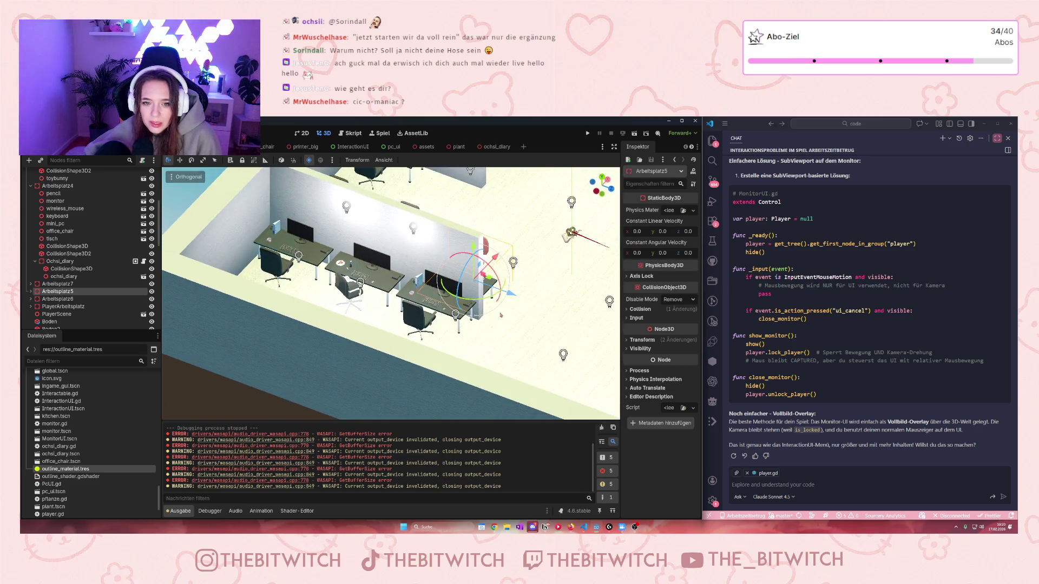
{"action": "scroll", "coordinate": [489, 314], "scroll_direction": "up", "scroll_amount": 3}
{"action": "scroll", "coordinate": [488, 314], "scroll_direction": "down", "scroll_amount": 3}
{"action": "scroll", "coordinate": [556, 216], "scroll_direction": "down", "scroll_amount": 3}
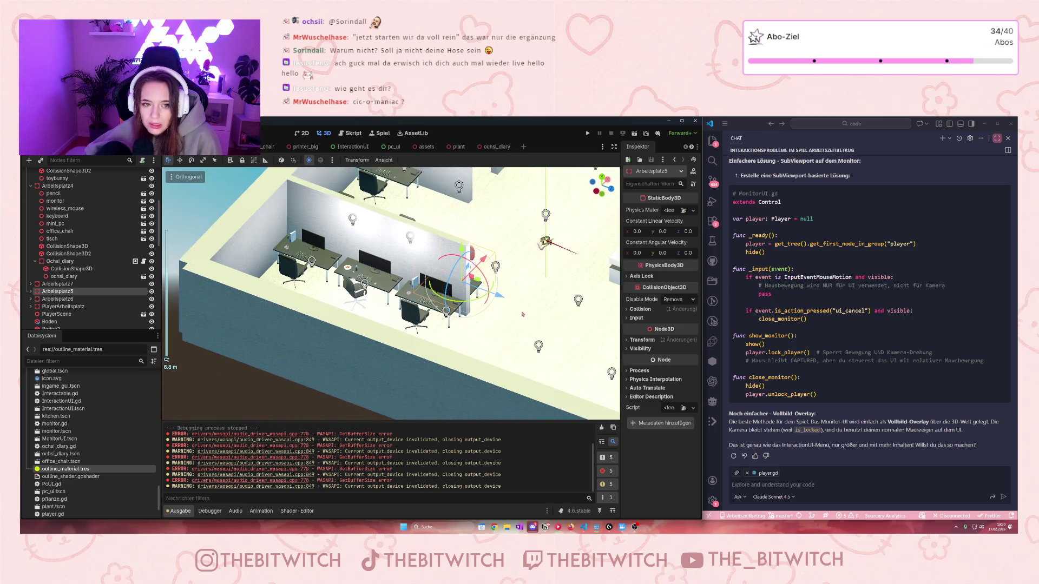
{"action": "scroll", "coordinate": [556, 216], "scroll_direction": "up", "scroll_amount": 3}
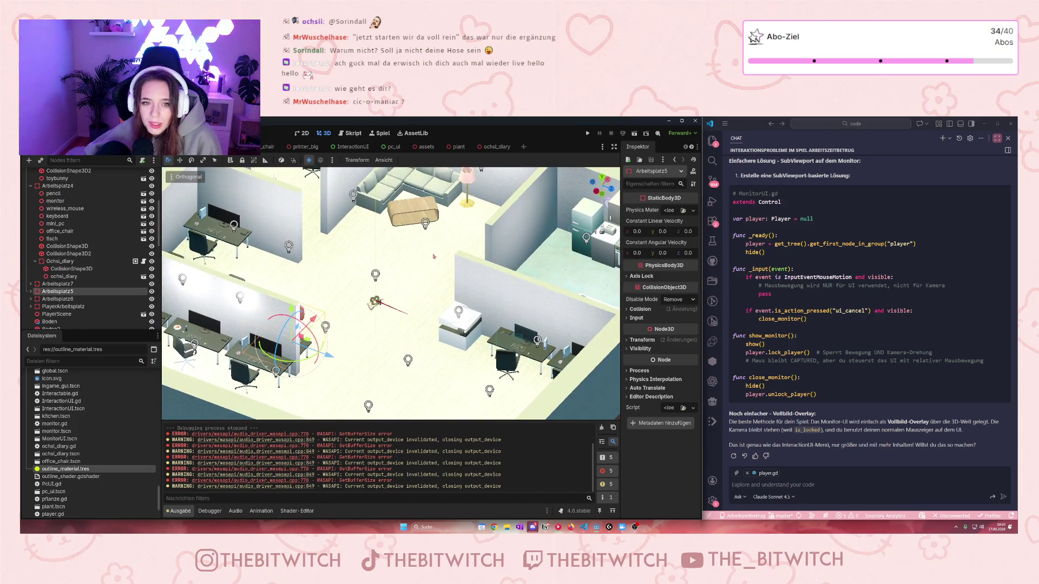
{"action": "left_click_drag", "start_coordinate": [386, 318], "coordinate": [439, 337]}
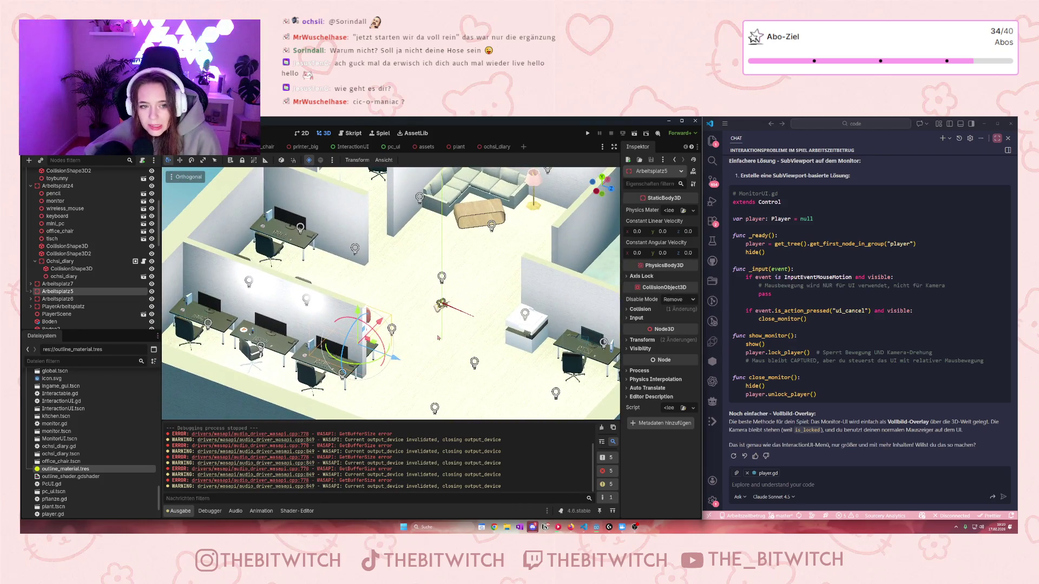
{"action": "scroll", "coordinate": [437, 340], "scroll_direction": "down", "scroll_amount": 5}
{"action": "scroll", "coordinate": [501, 357], "scroll_direction": "up", "scroll_amount": 5}
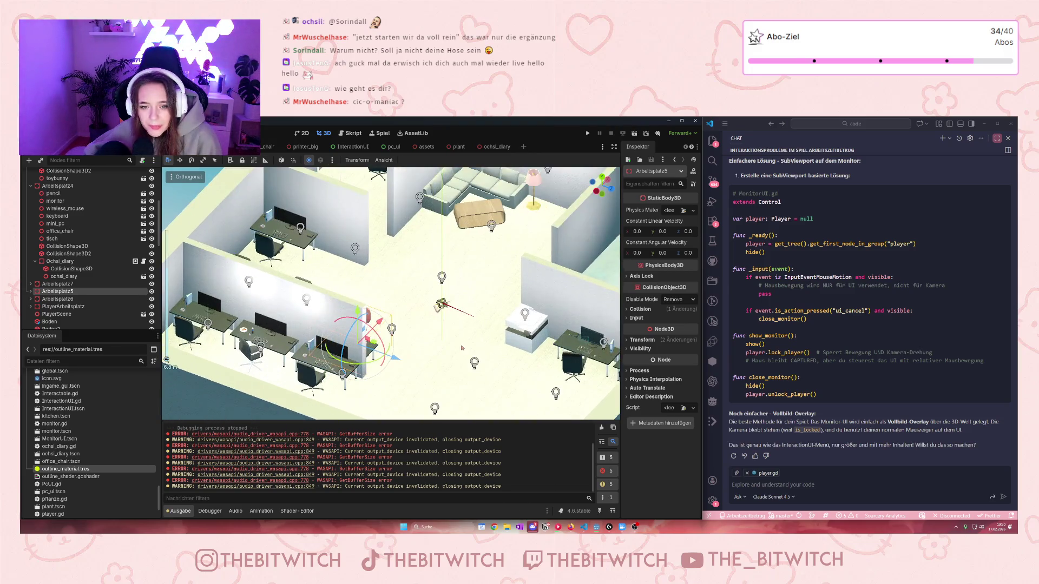
Step: Tilt down over the floor to the player and select the PlayerScene spawn object
{"action": "left_click_drag", "start_coordinate": [502, 357], "coordinate": [224, 342]}
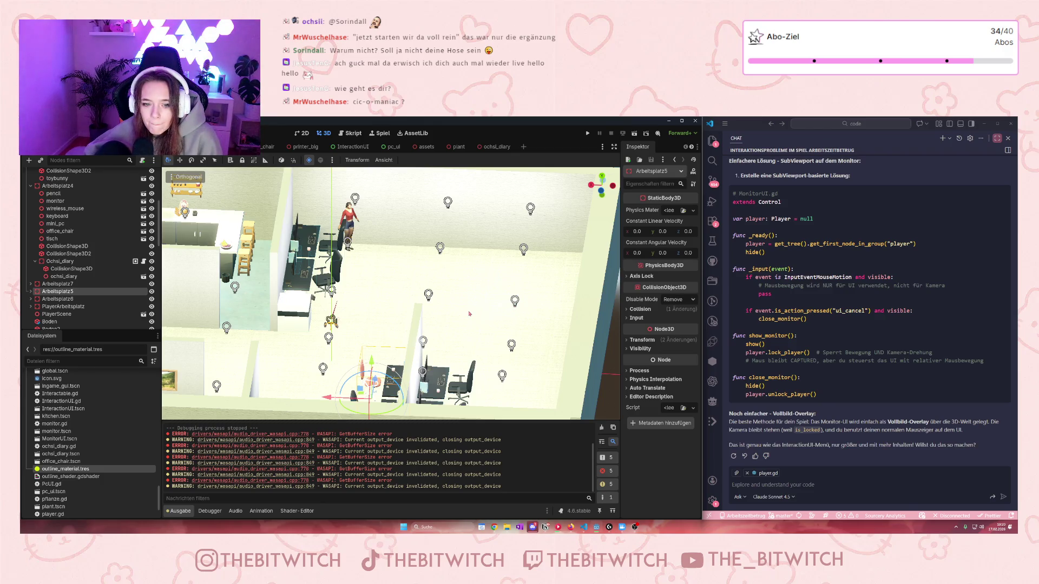
{"action": "scroll", "coordinate": [472, 309], "scroll_direction": "up", "scroll_amount": 4}
{"action": "left_click_drag", "start_coordinate": [473, 309], "coordinate": [574, 270]}
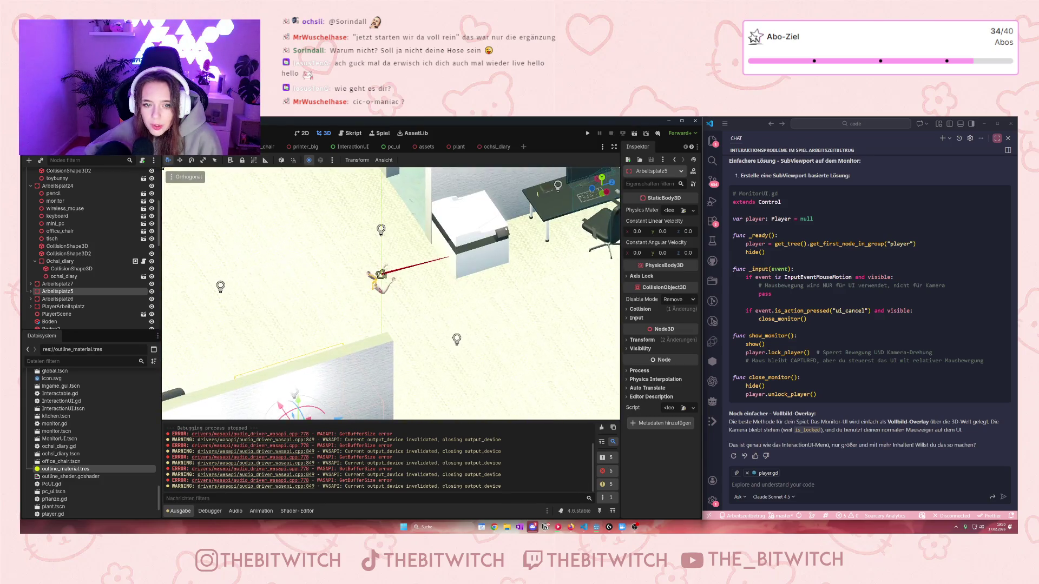
{"action": "scroll", "coordinate": [405, 321], "scroll_direction": "down", "scroll_amount": 5}
{"action": "scroll", "coordinate": [404, 322], "scroll_direction": "up", "scroll_amount": 4}
{"action": "left_click", "coordinate": [387, 290]}
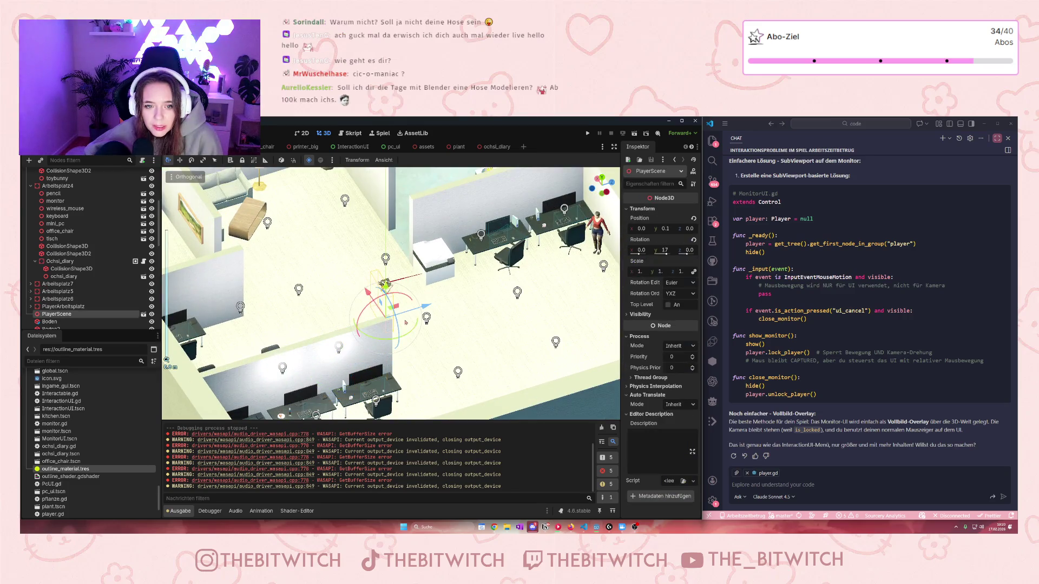
Step: Move the PlayerScene start to X -6, Z -6 and turn it to face into the room
{"action": "scroll", "coordinate": [405, 322], "scroll_direction": "down", "scroll_amount": 2}
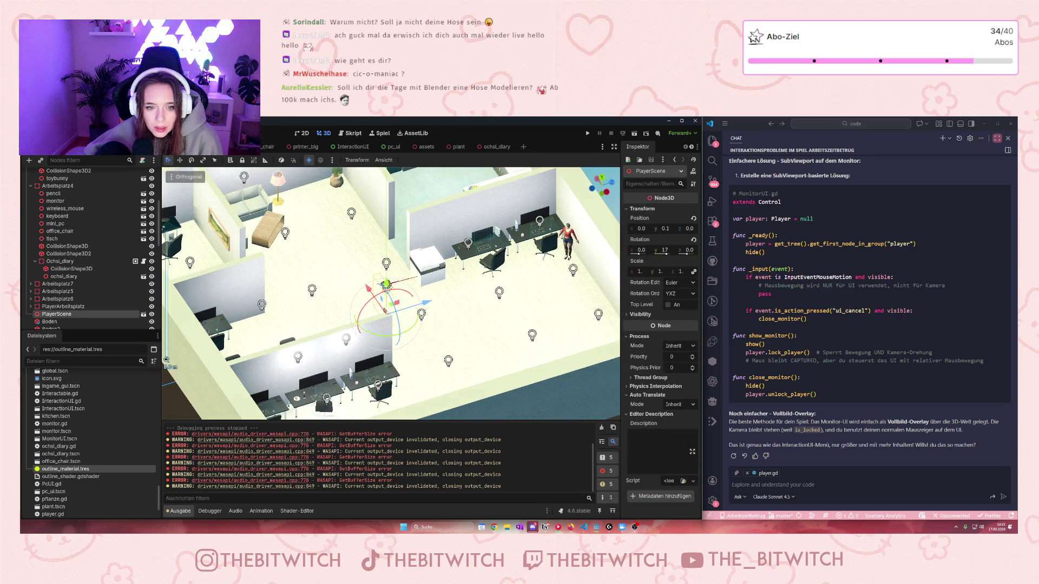
{"action": "left_click_drag", "start_coordinate": [371, 291], "coordinate": [412, 346]}
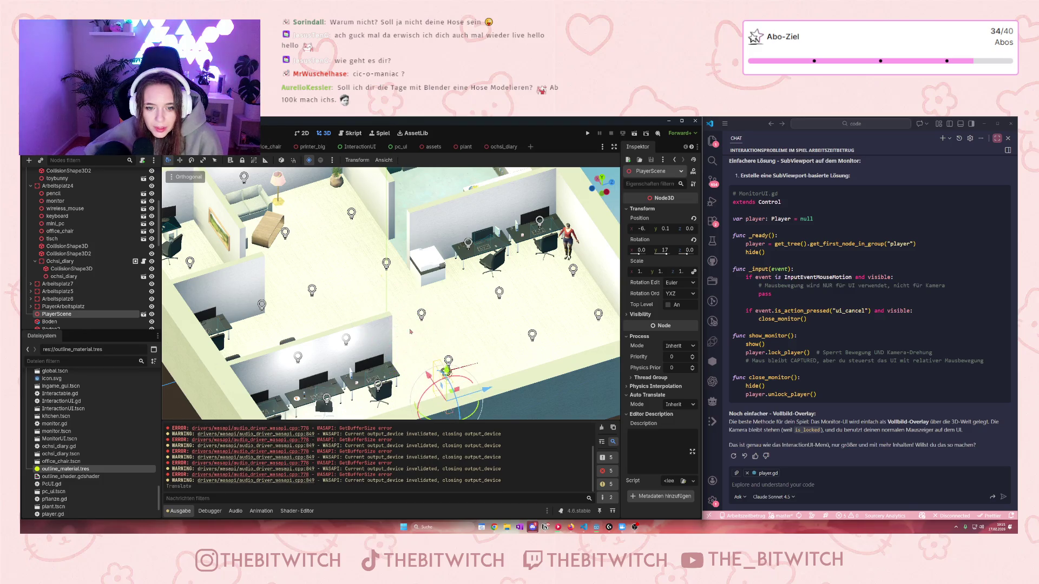
{"action": "key", "text": "KP_7"}
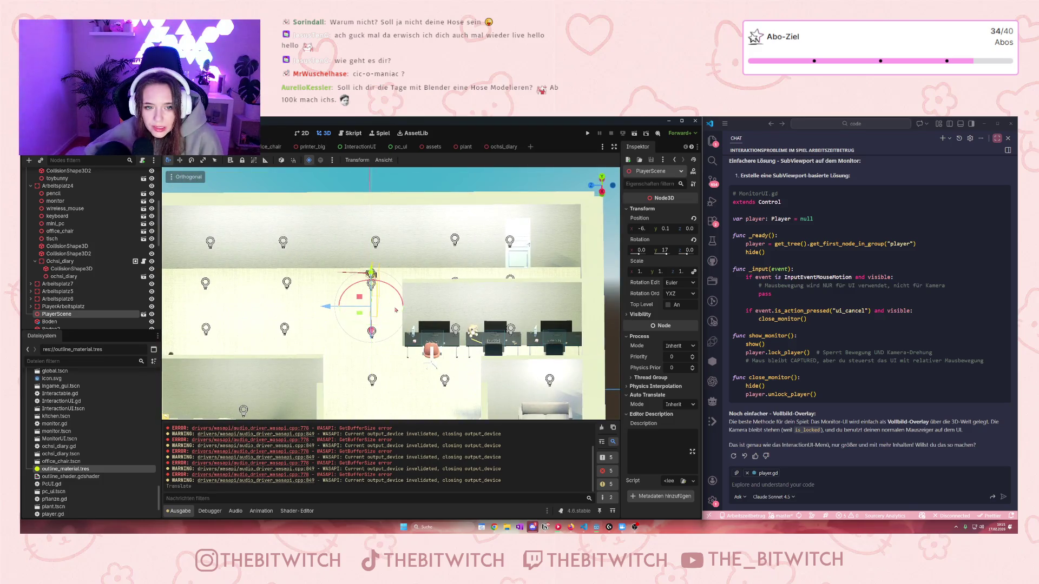
{"action": "left_click_drag", "start_coordinate": [329, 305], "coordinate": [484, 306]}
{"action": "key", "text": "KP_1"}
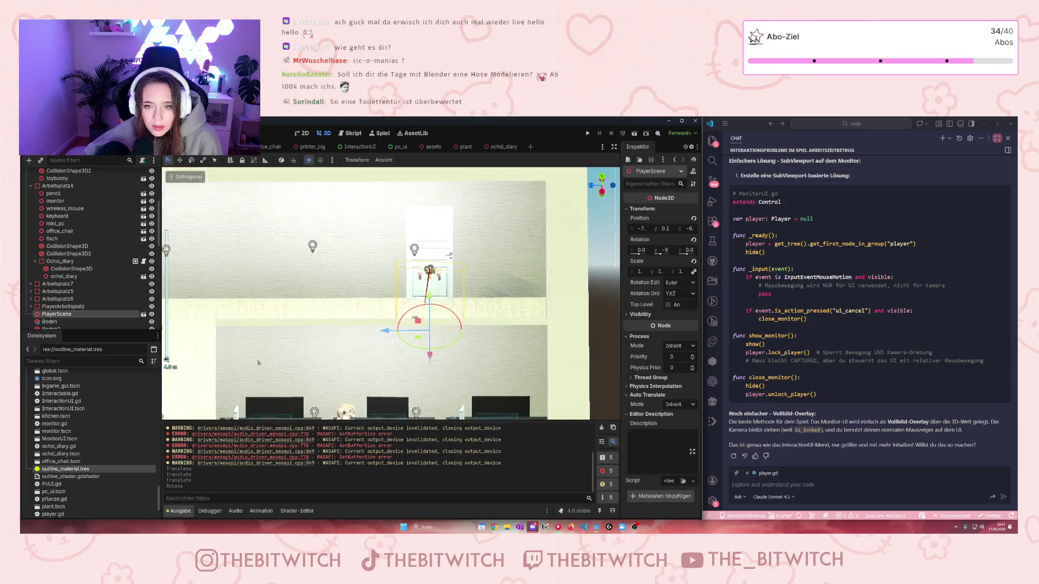
{"action": "mouse_move", "coordinate": [381, 389]}
{"action": "left_mouse_down"}
{"action": "mouse_move", "coordinate": [373, 403]}
{"action": "mouse_move", "coordinate": [372, 393]}
{"action": "mouse_move", "coordinate": [446, 370]}
{"action": "mouse_move", "coordinate": [406, 369]}
{"action": "left_mouse_up"}
Step: Briefly open the player scene, nudge the player to X -8, and save welt.tscn
{"action": "scroll", "coordinate": [87, 311], "scroll_direction": "down", "scroll_amount": 2}
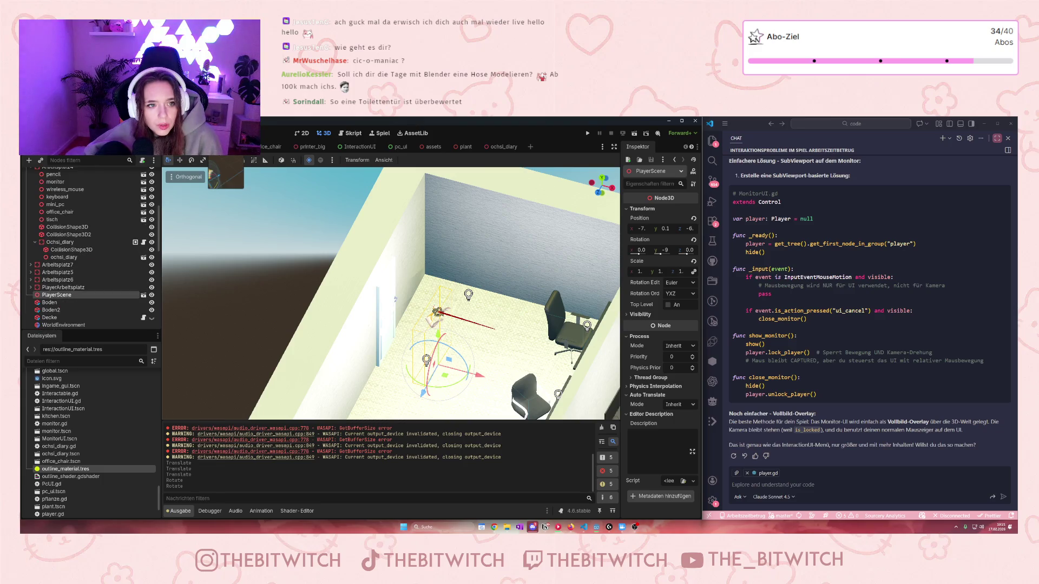
{"action": "left_click", "coordinate": [143, 295]}
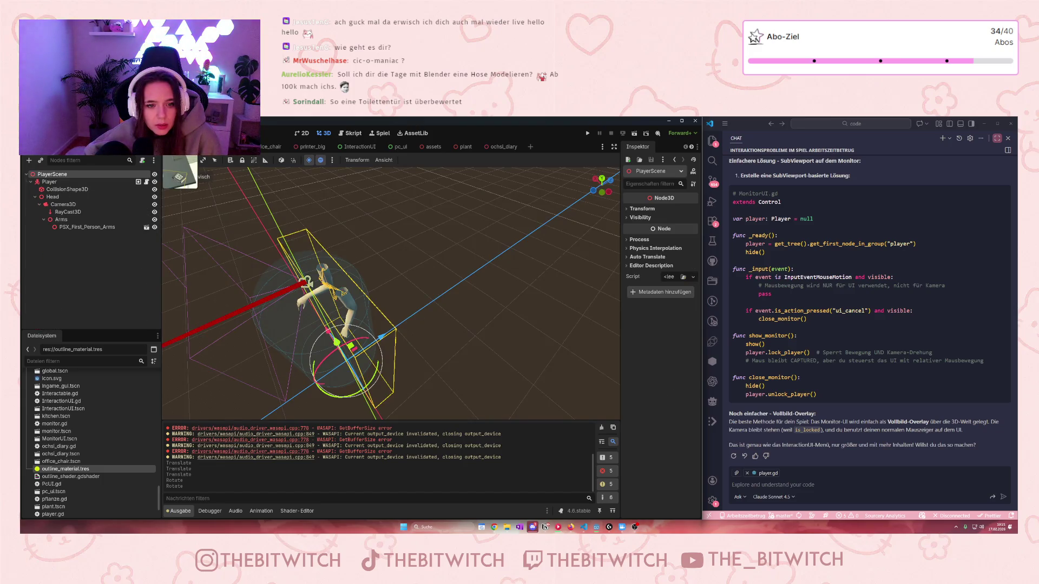
{"action": "key", "text": "ctrl+w"}
{"action": "left_click_drag", "start_coordinate": [482, 368], "coordinate": [469, 363]}
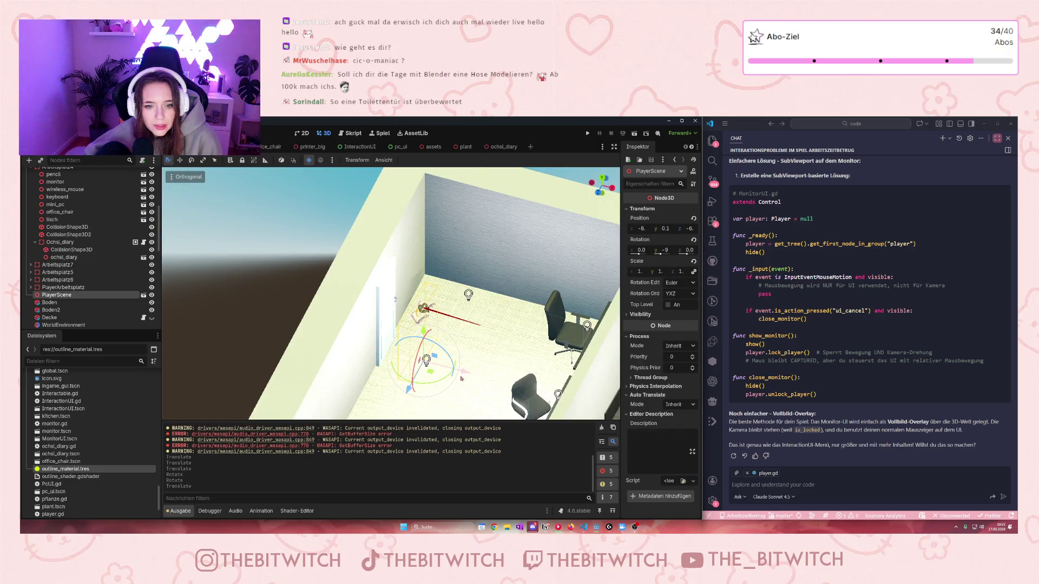
{"action": "left_click", "coordinate": [476, 332]}
{"action": "key", "text": "ctrl+s"}
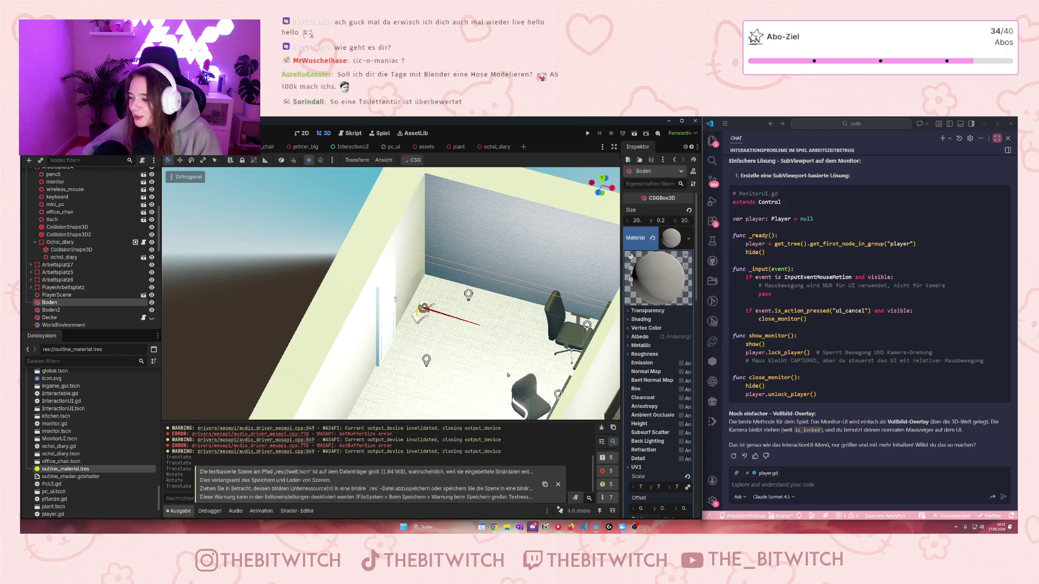
Step: Recentre the view on the office desks and run the project with F5
{"action": "left_click_drag", "start_coordinate": [545, 366], "coordinate": [438, 269]}
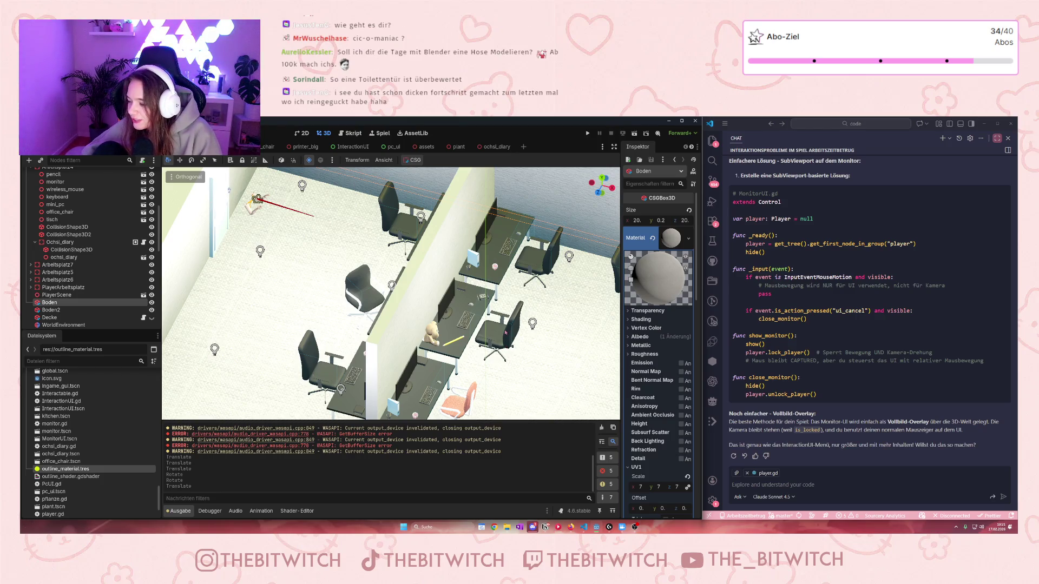
{"action": "key", "text": "f"}
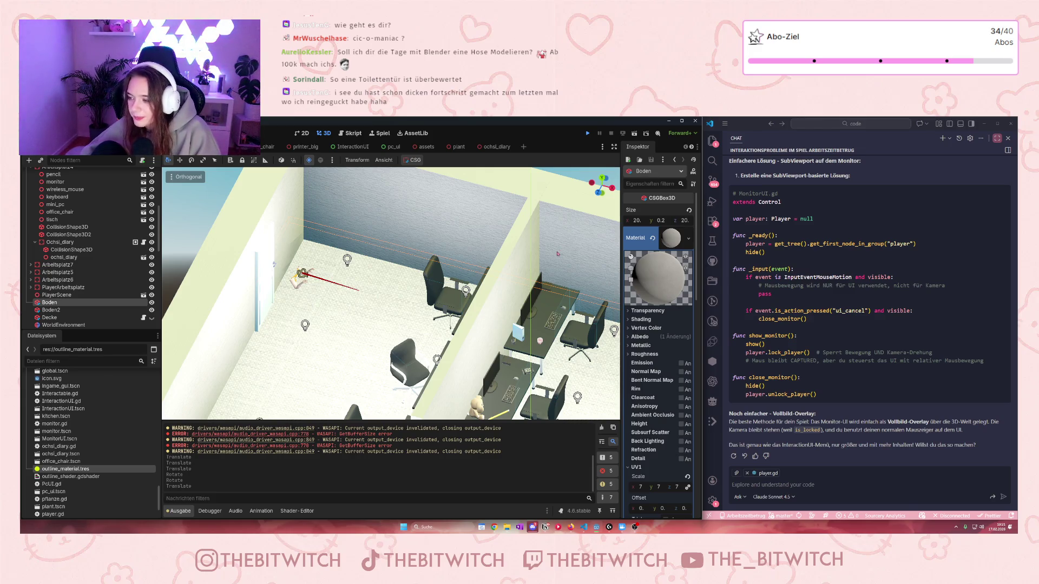
{"action": "key", "text": "F5"}
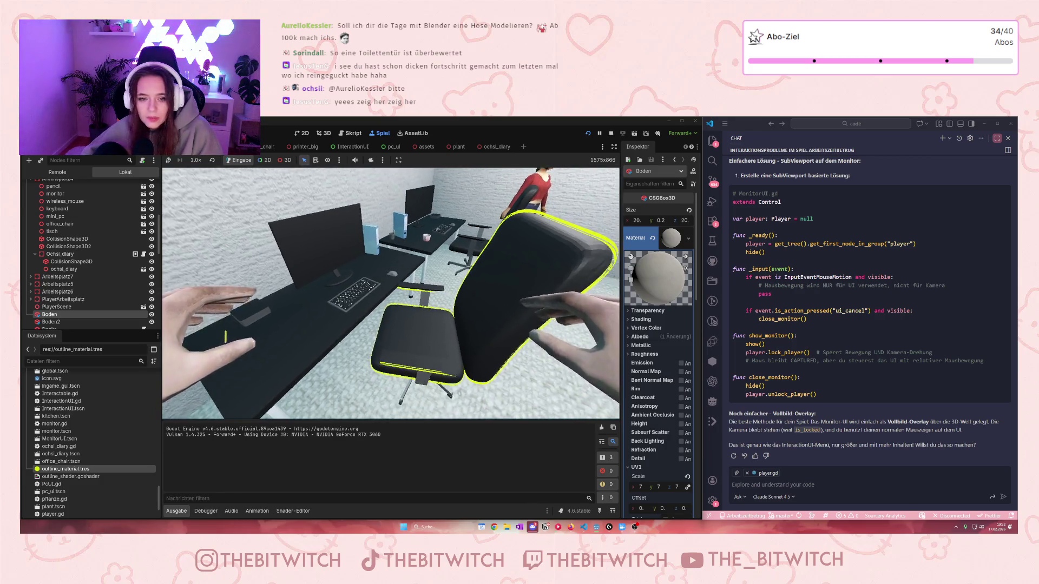
Step: Open and close the chair and printer interaction menus in the running game
{"action": "key", "text": "e"}
{"action": "key", "text": "Escape"}
{"action": "key", "text": "w"}
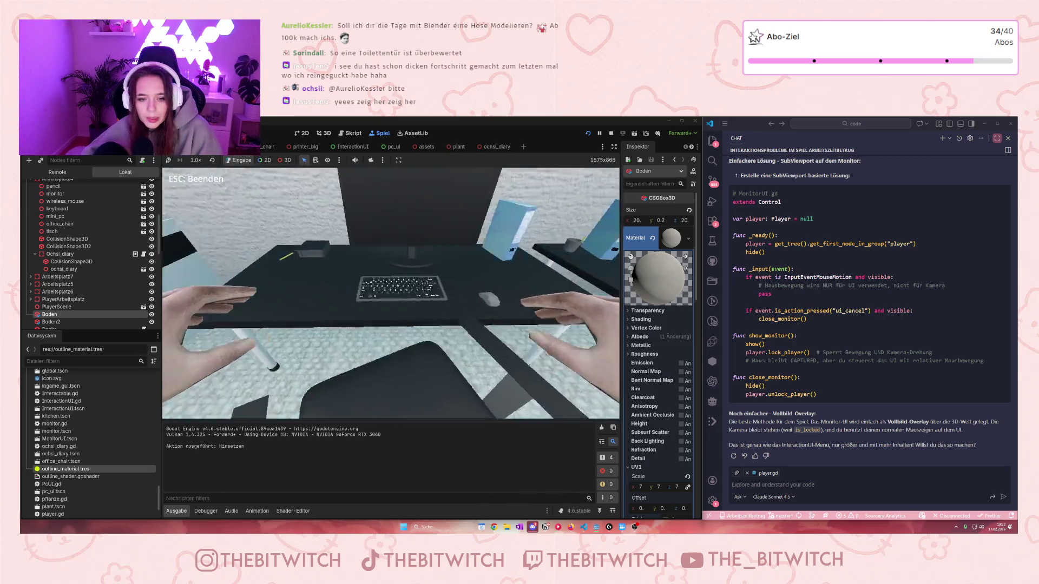
{"action": "key", "text": "e"}
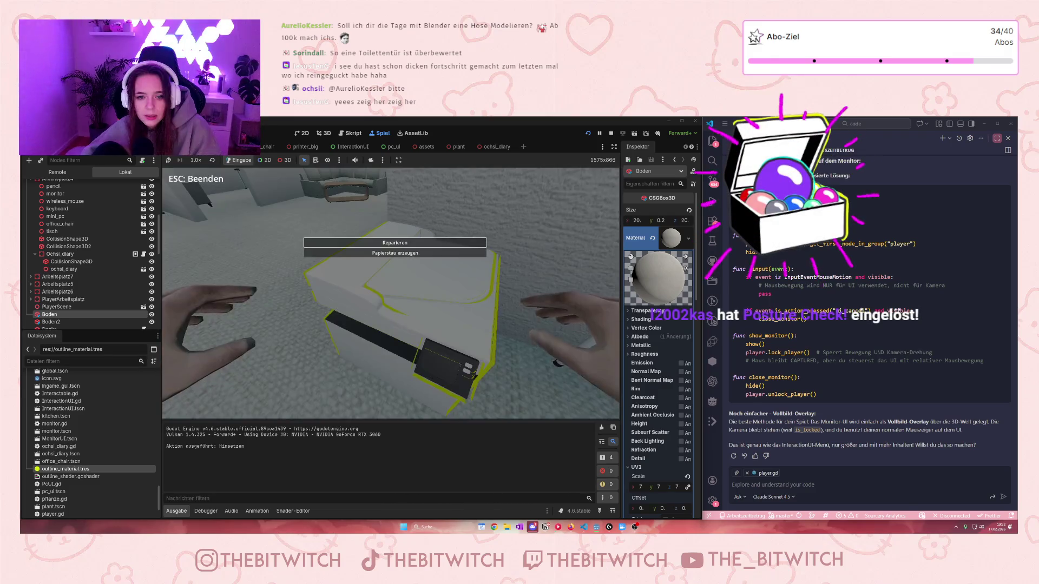
{"action": "key", "text": "Escape"}
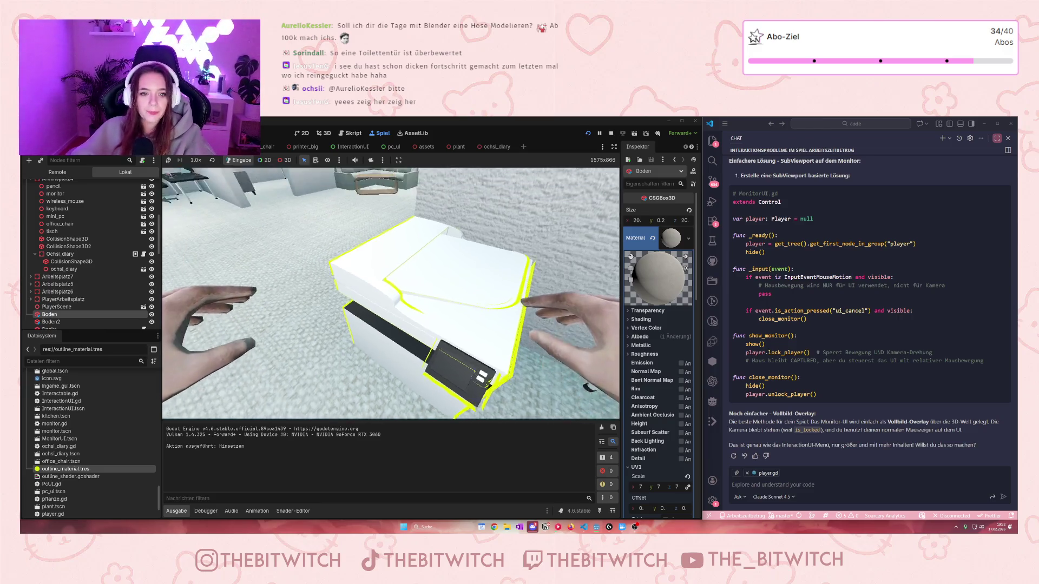
Step: Walk past the desks toward the woman character and back toward the desks
{"action": "key", "text": "w"}
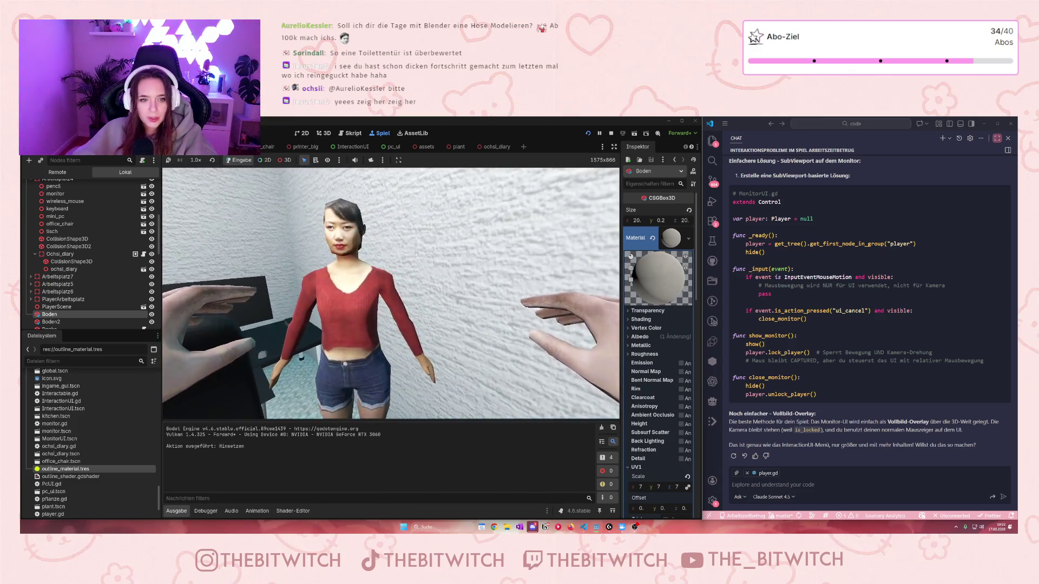
{"action": "key", "text": "w"}
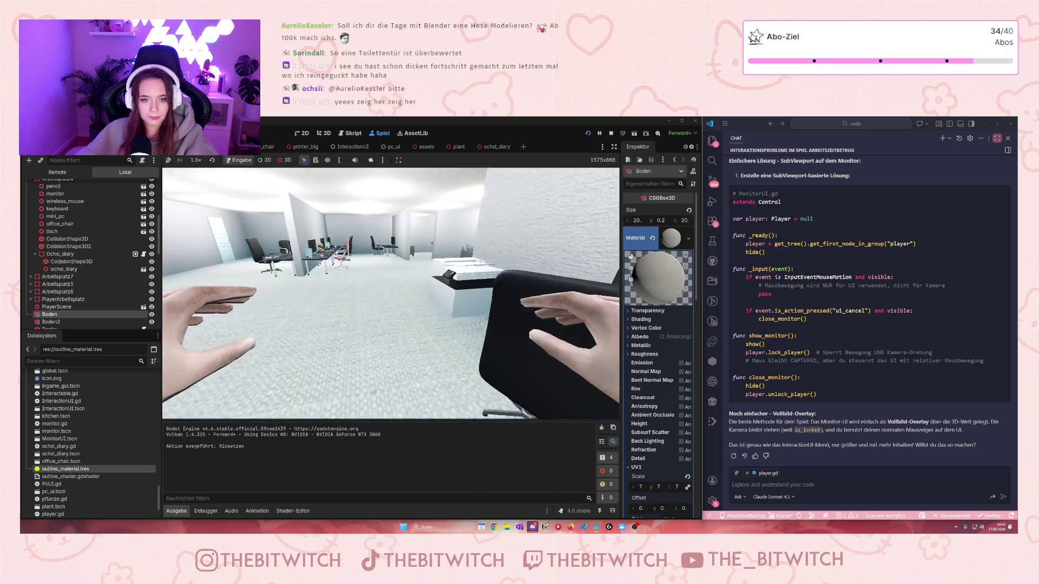
{"action": "key", "text": "w"}
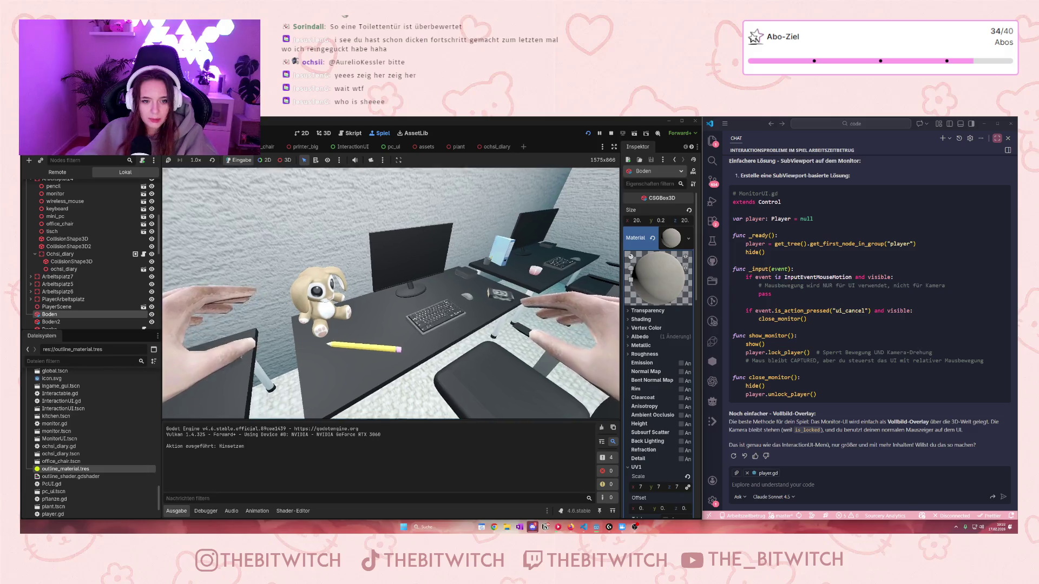
Step: Walk up to the teddy desk, then down the sofa hallway into the kitchen
{"action": "key", "text": "w"}
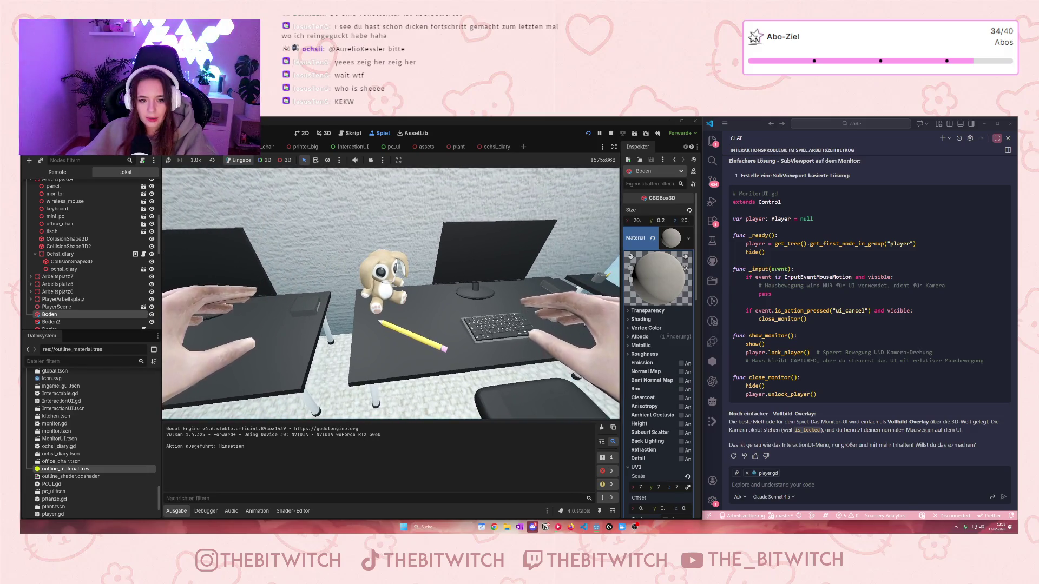
{"action": "key", "text": "w"}
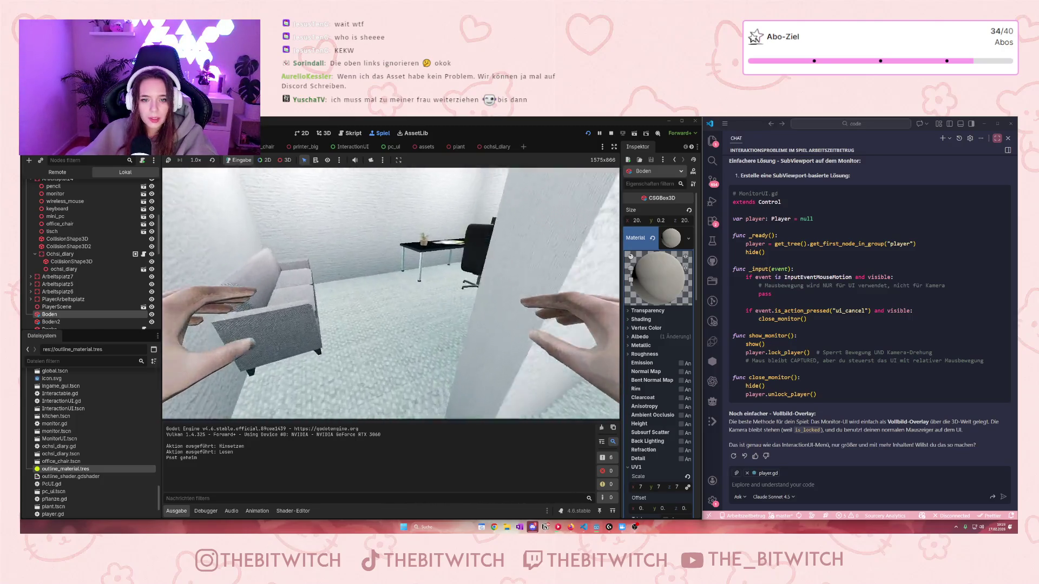
{"action": "key", "text": "s"}
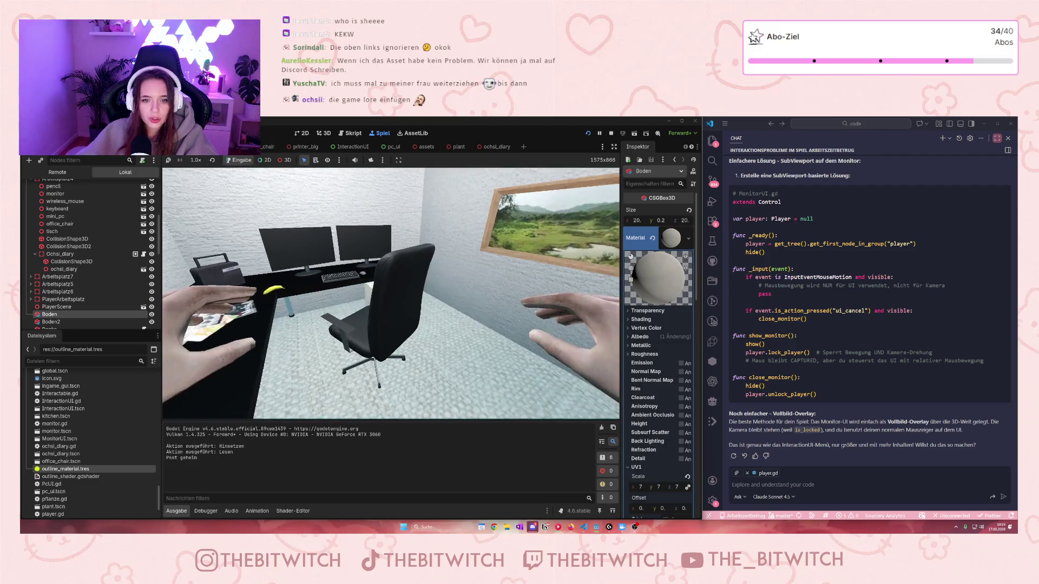
{"action": "key", "text": "w"}
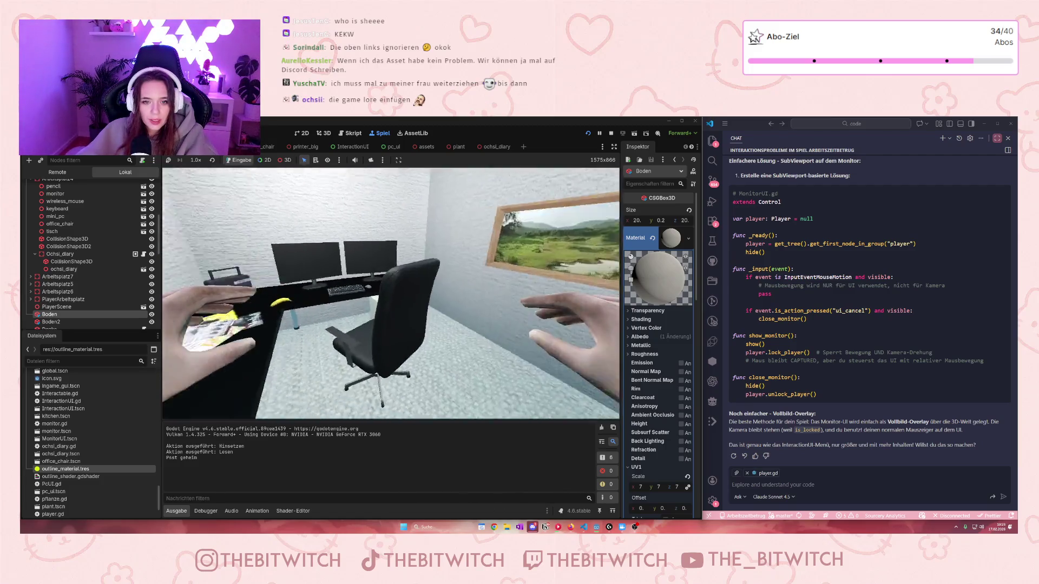
{"action": "key", "text": "w"}
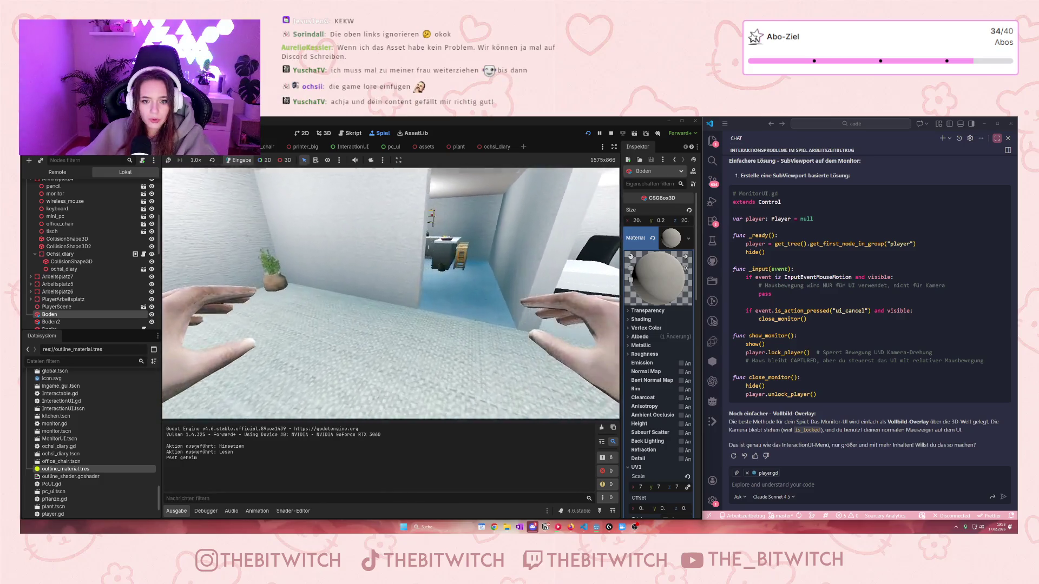
{"action": "key", "text": "w"}
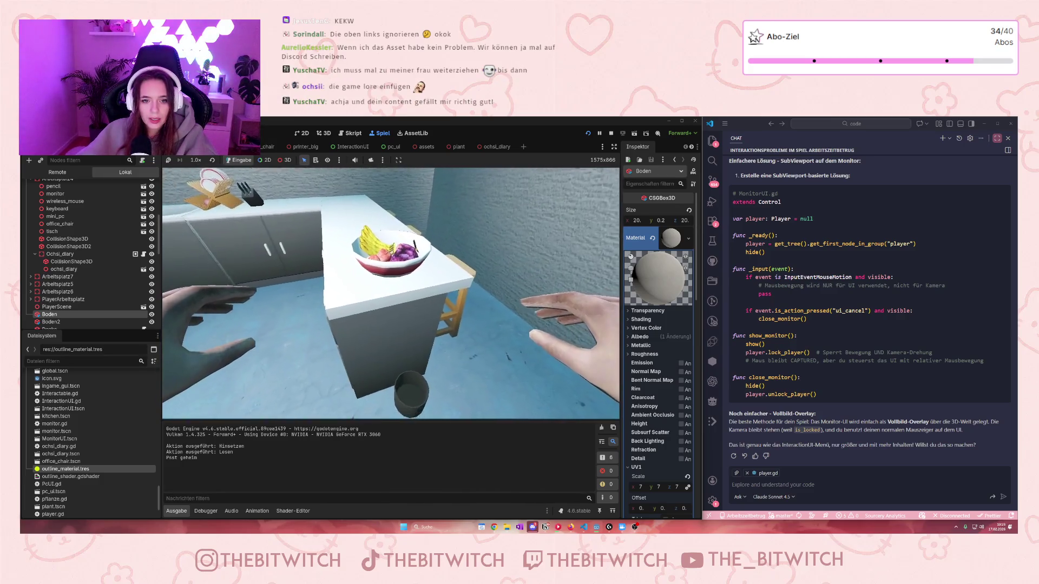
{"action": "key", "text": "w"}
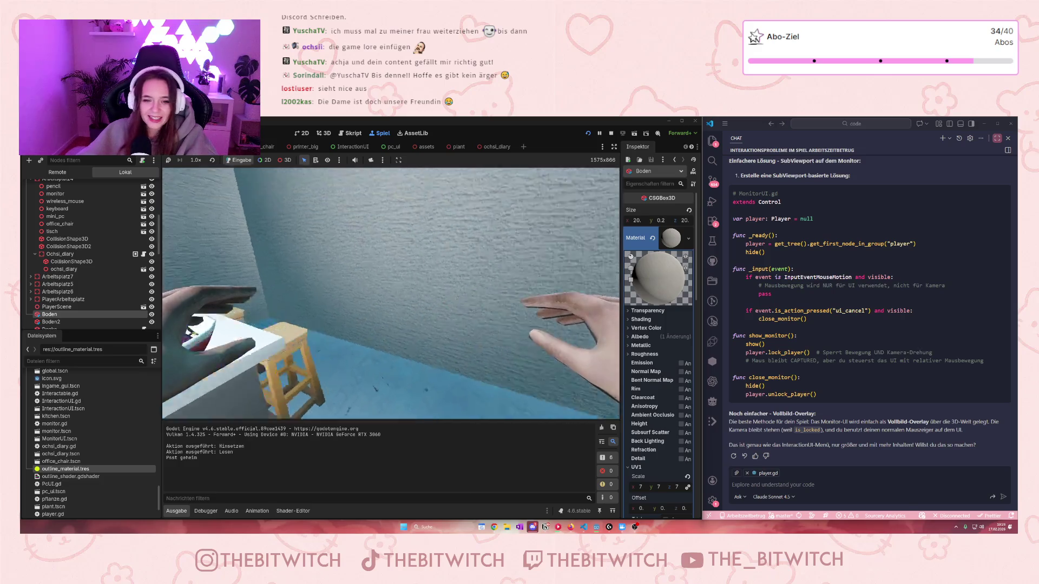
Step: Walk around the wall to the standing woman in the small room, then toward the desks
{"action": "key", "text": "w"}
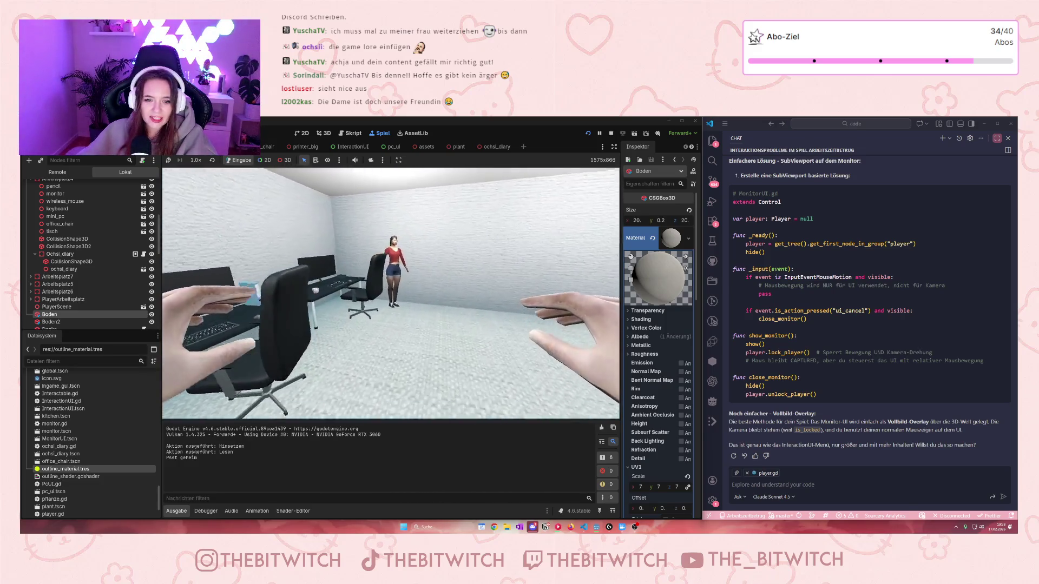
{"action": "key", "text": "w"}
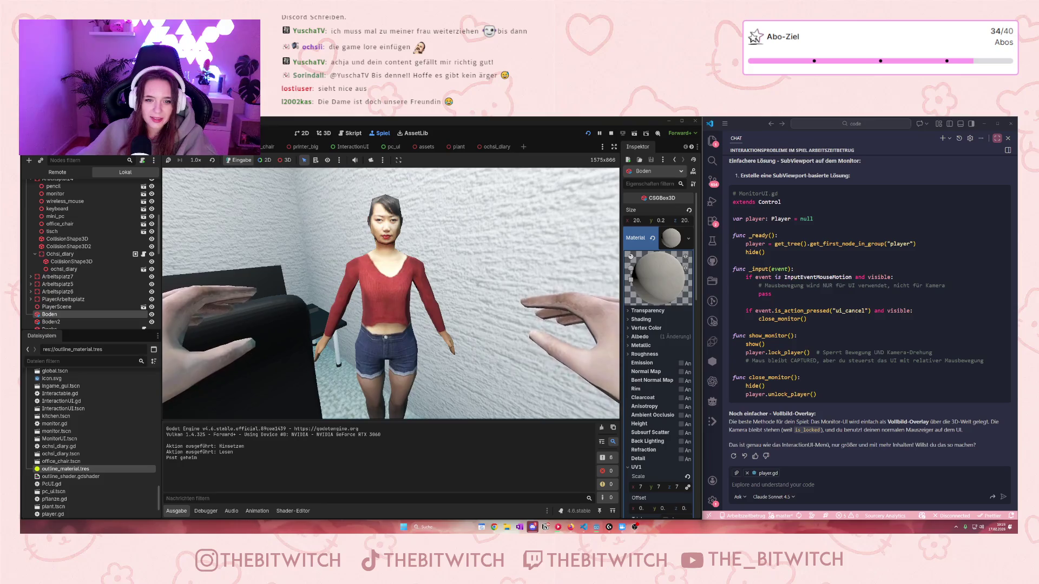
{"action": "key", "text": "w"}
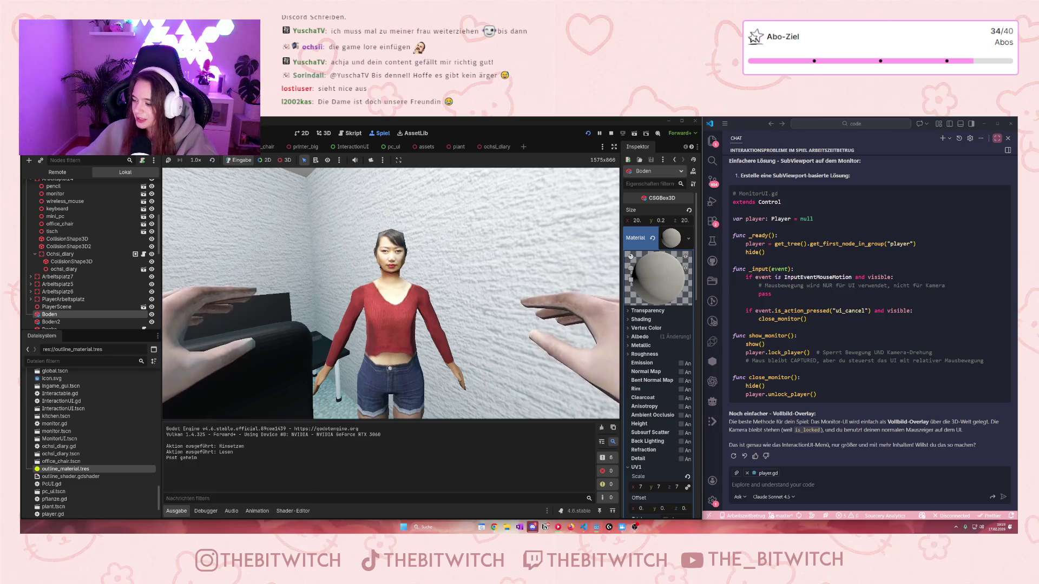
{"action": "key", "text": "w"}
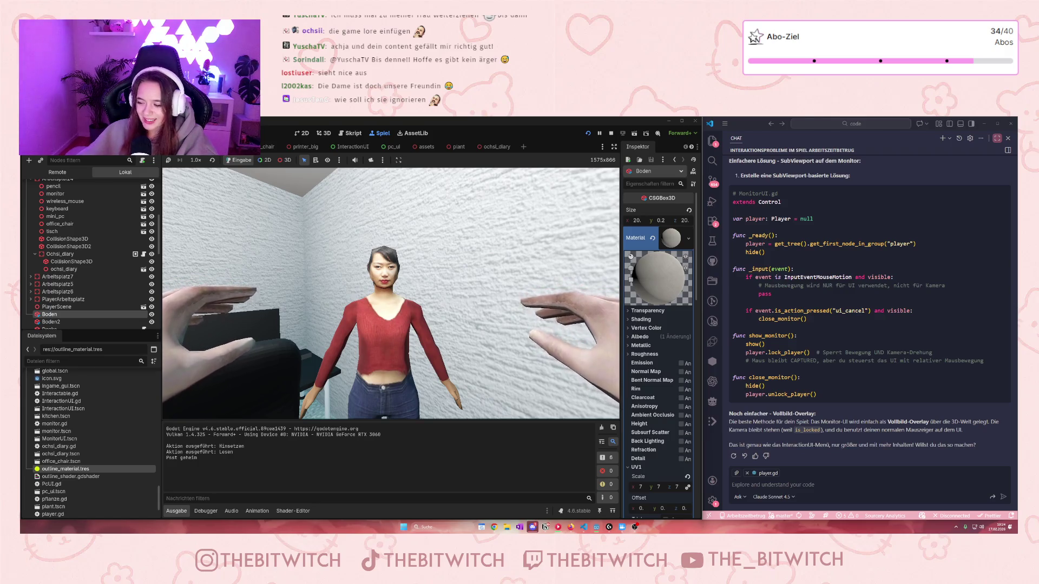
{"action": "key", "text": "w"}
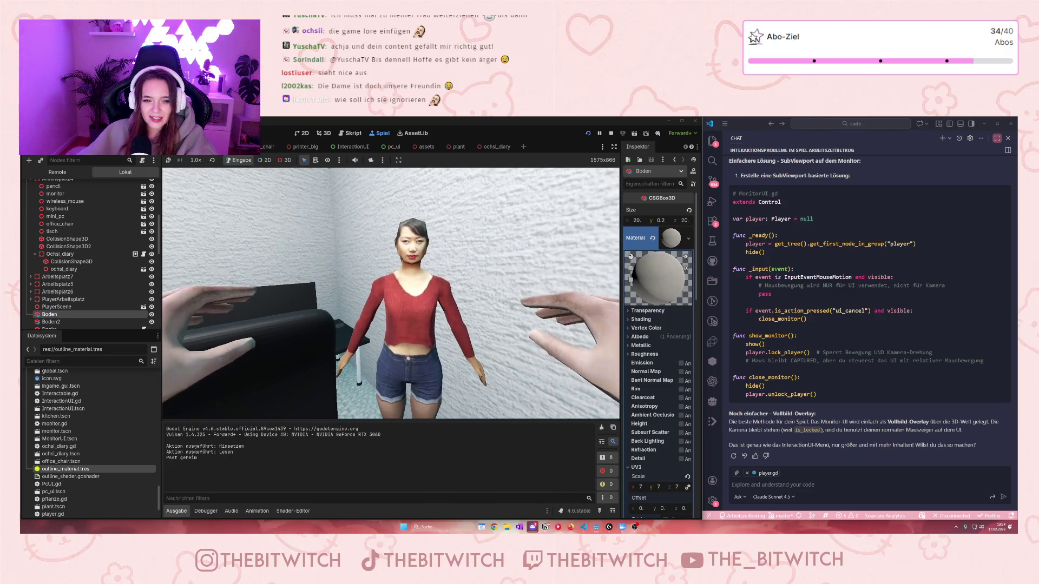
{"action": "key", "text": "w"}
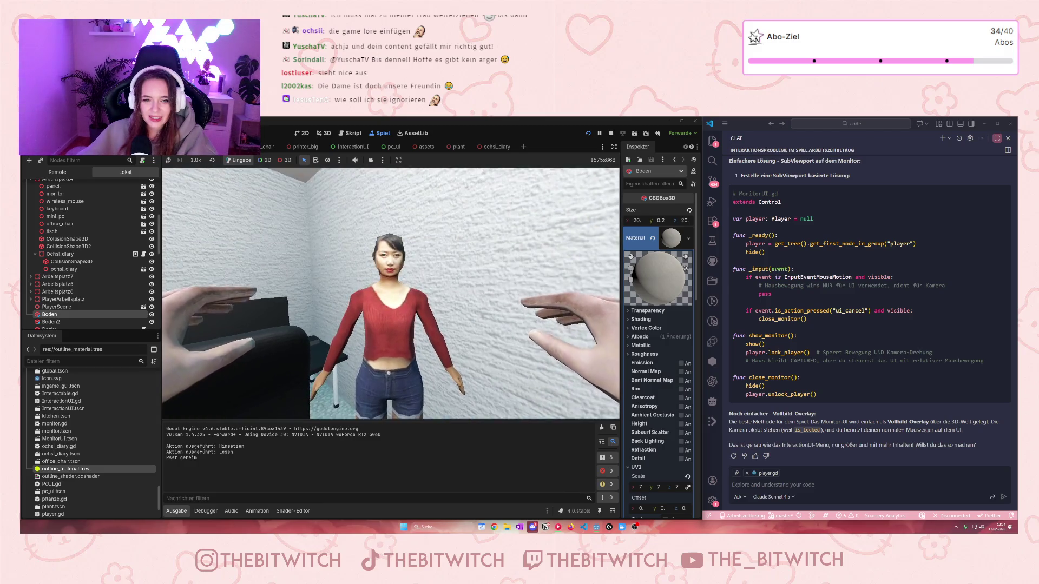
{"action": "mouse_move", "coordinate": [391, 292]}
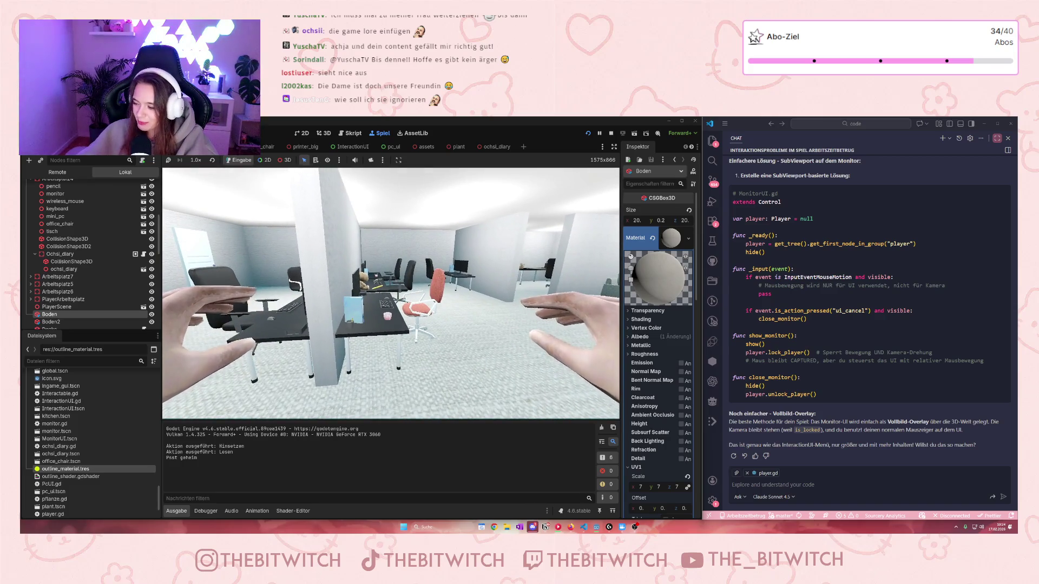
{"action": "key", "text": "w"}
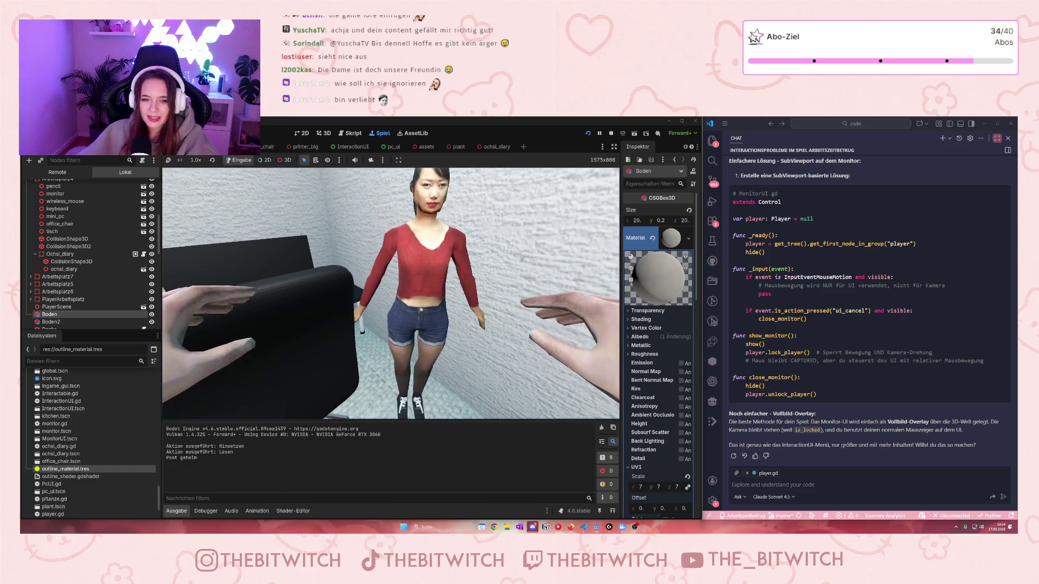
{"action": "key", "text": "w"}
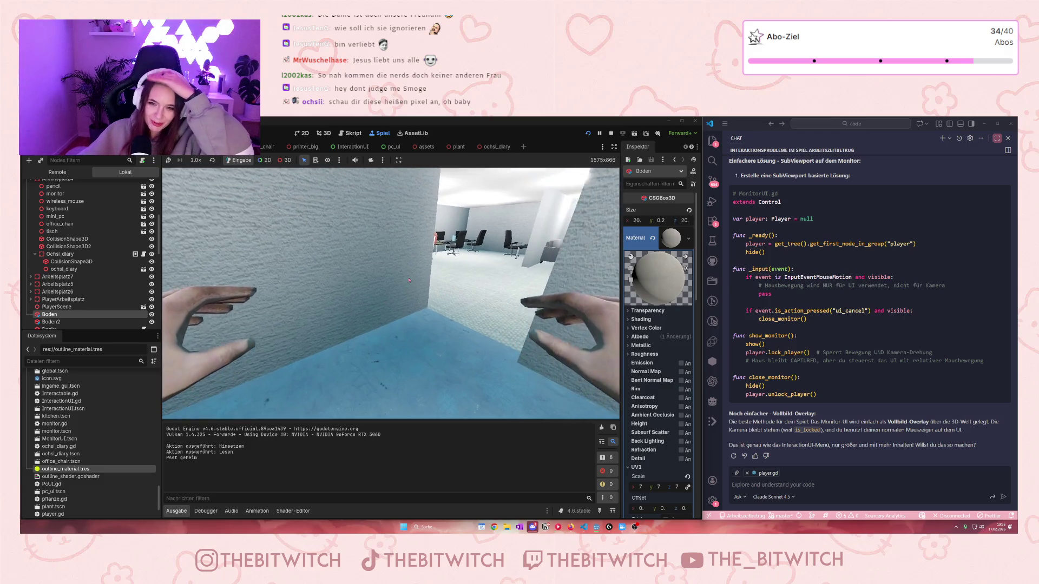
Step: Stop the game with F8 and look down on the office in the 3D viewport
{"action": "key", "text": "F8"}
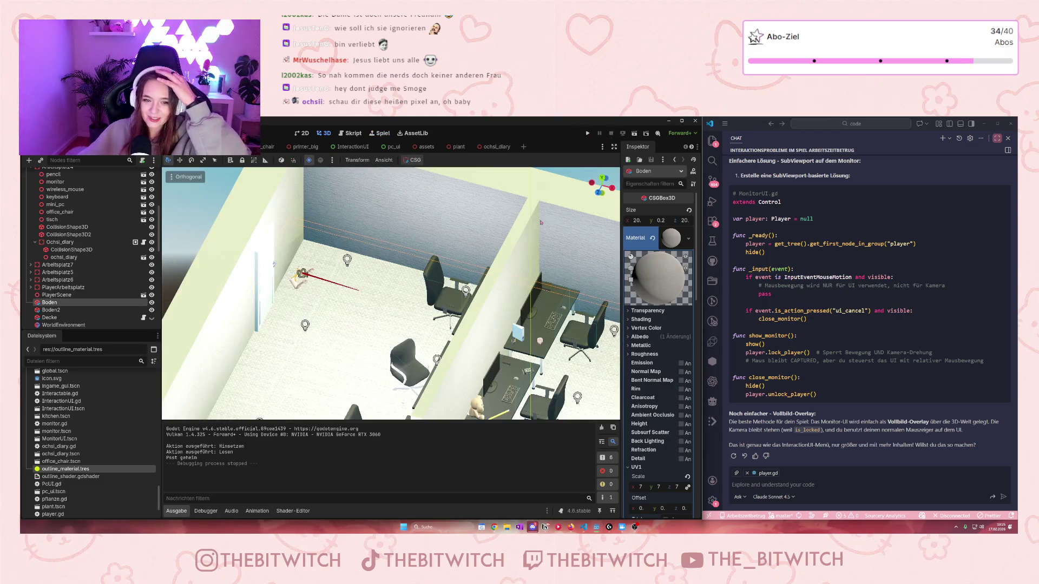
{"action": "scroll", "coordinate": [373, 286], "scroll_direction": "down", "scroll_amount": 2}
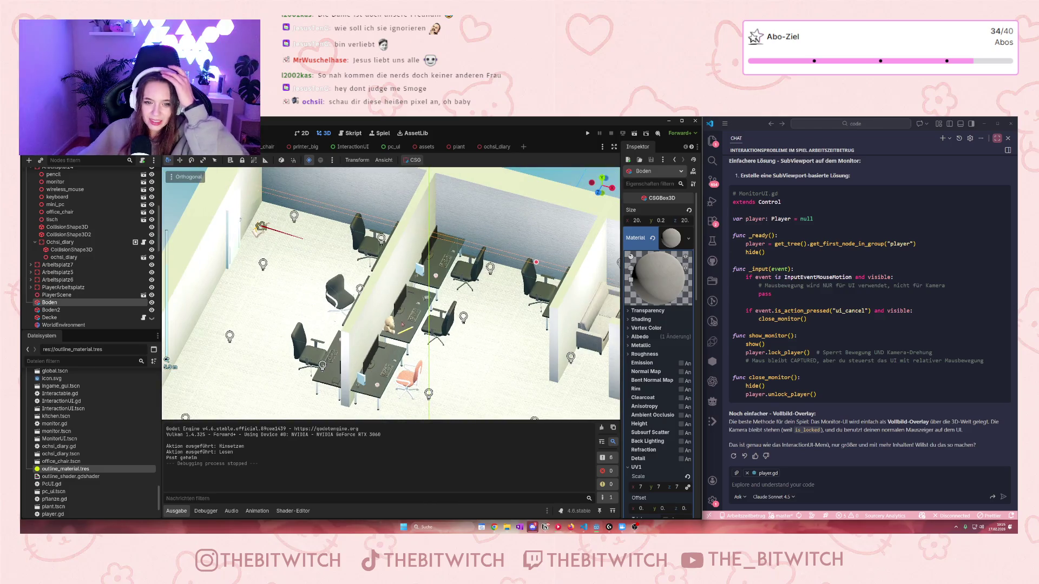
{"action": "scroll", "coordinate": [391, 292], "scroll_direction": "up", "scroll_amount": 5}
{"action": "scroll", "coordinate": [397, 278], "scroll_direction": "down", "scroll_amount": 3}
{"action": "mouse_move", "coordinate": [436, 317]}
{"action": "left_mouse_down"}
{"action": "mouse_move", "coordinate": [292, 222]}
{"action": "mouse_move", "coordinate": [265, 293]}
{"action": "mouse_move", "coordinate": [356, 331]}
{"action": "mouse_move", "coordinate": [343, 335]}
{"action": "left_mouse_up"}
{"action": "scroll", "coordinate": [360, 340], "scroll_direction": "up", "scroll_amount": 4}
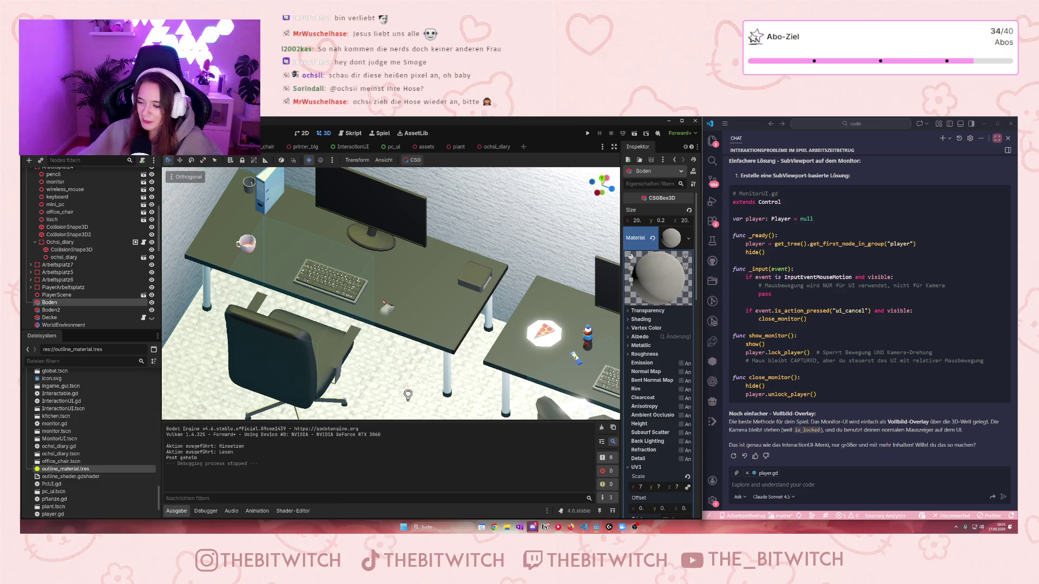
Step: Pan along the desk, zoom out and orbit around the office desks
{"action": "left_click_drag", "start_coordinate": [402, 299], "coordinate": [471, 332]}
{"action": "scroll", "coordinate": [471, 331], "scroll_direction": "up", "scroll_amount": 2}
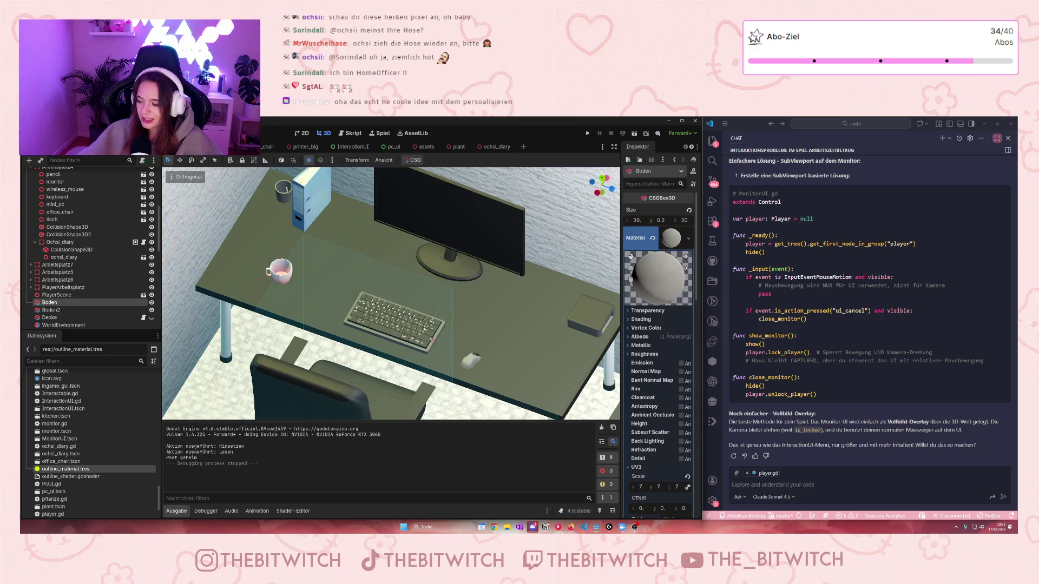
{"action": "left_click_drag", "start_coordinate": [484, 290], "coordinate": [473, 315]}
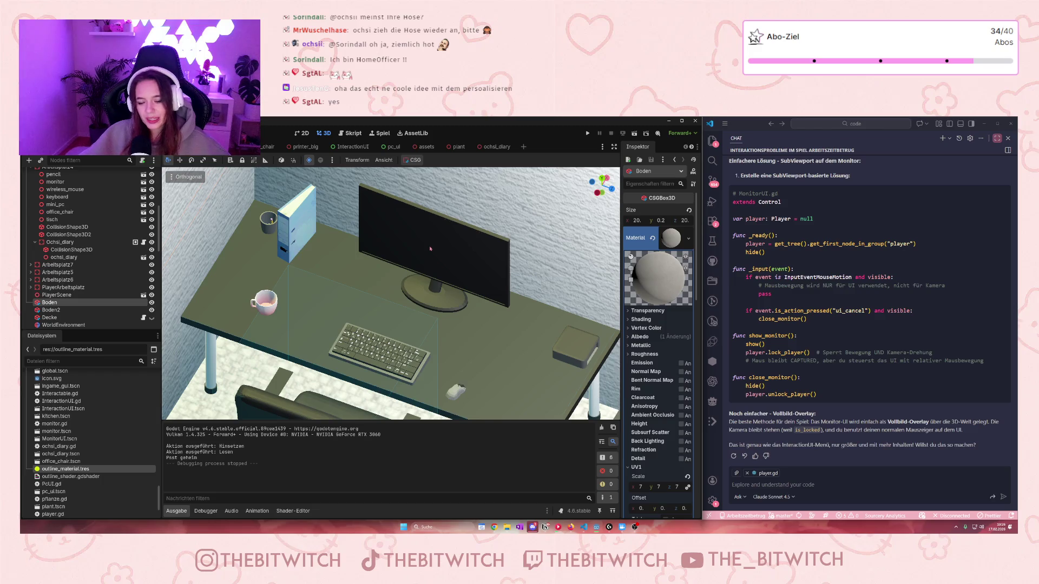
{"action": "scroll", "coordinate": [431, 247], "scroll_direction": "down", "scroll_amount": 5}
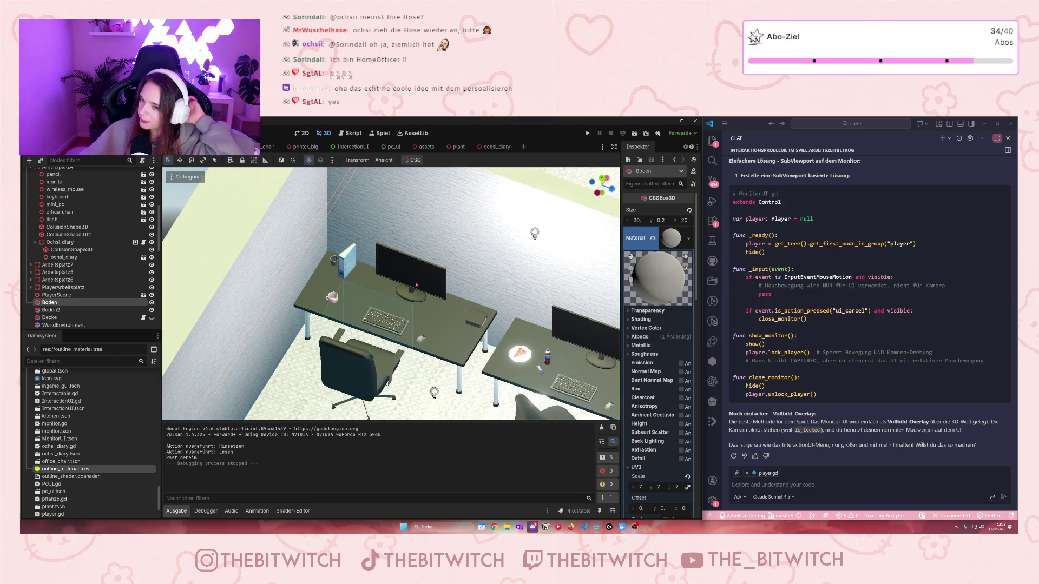
{"action": "scroll", "coordinate": [416, 285], "scroll_direction": "down", "scroll_amount": 3}
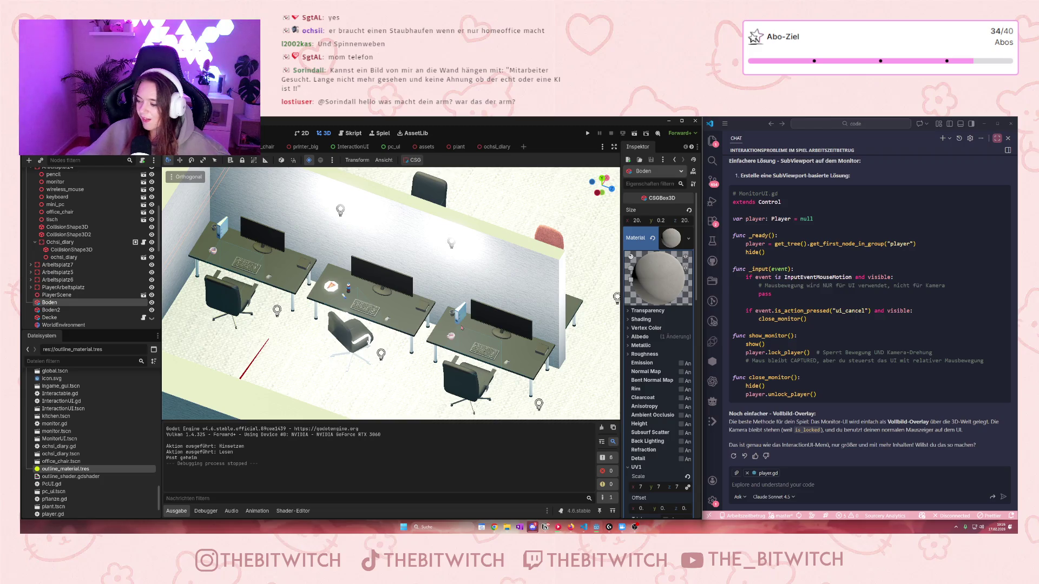
{"action": "left_click_drag", "start_coordinate": [483, 328], "coordinate": [208, 327]}
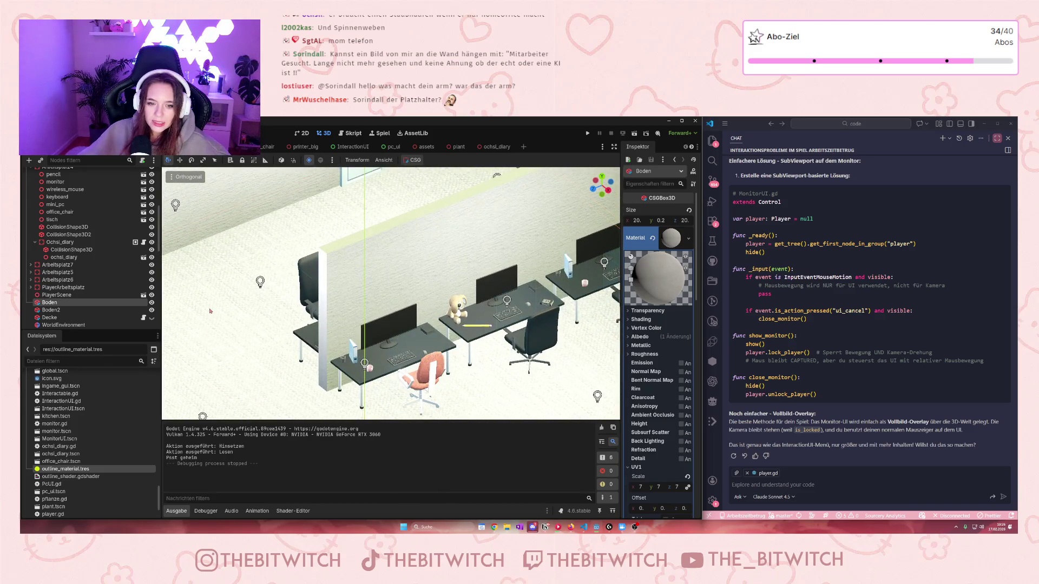
Step: Centre the plush-toy desk and widen the Godot editor by shrinking the VS Code window
{"action": "scroll", "coordinate": [408, 263], "scroll_direction": "up", "scroll_amount": 5}
{"action": "mouse_move", "coordinate": [407, 264]}
{"action": "left_mouse_down"}
{"action": "mouse_move", "coordinate": [548, 250]}
{"action": "mouse_move", "coordinate": [433, 321]}
{"action": "mouse_move", "coordinate": [437, 275]}
{"action": "mouse_move", "coordinate": [469, 294]}
{"action": "left_mouse_up"}
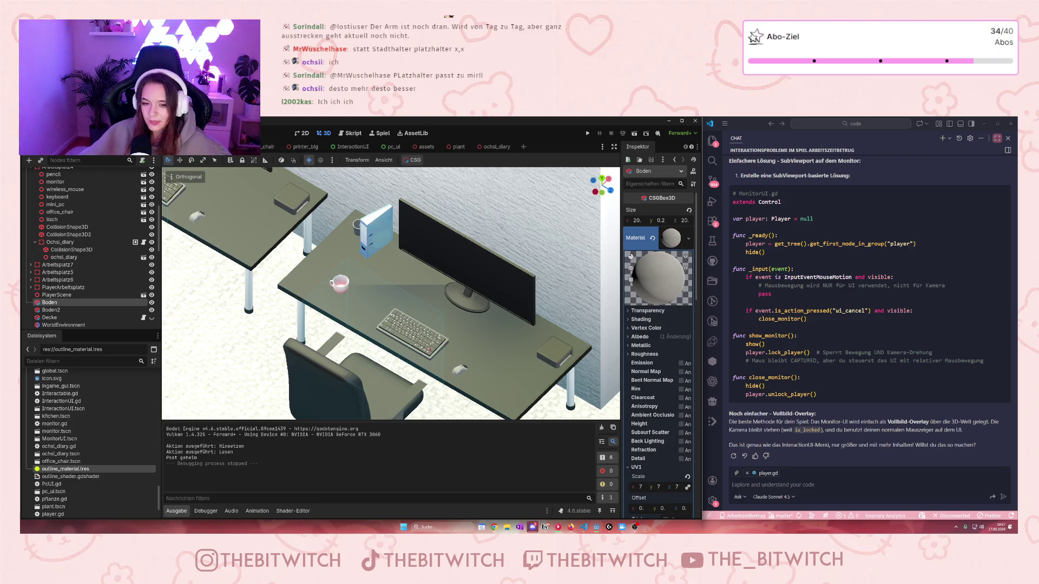
{"action": "scroll", "coordinate": [391, 294], "scroll_direction": "down", "scroll_amount": 1}
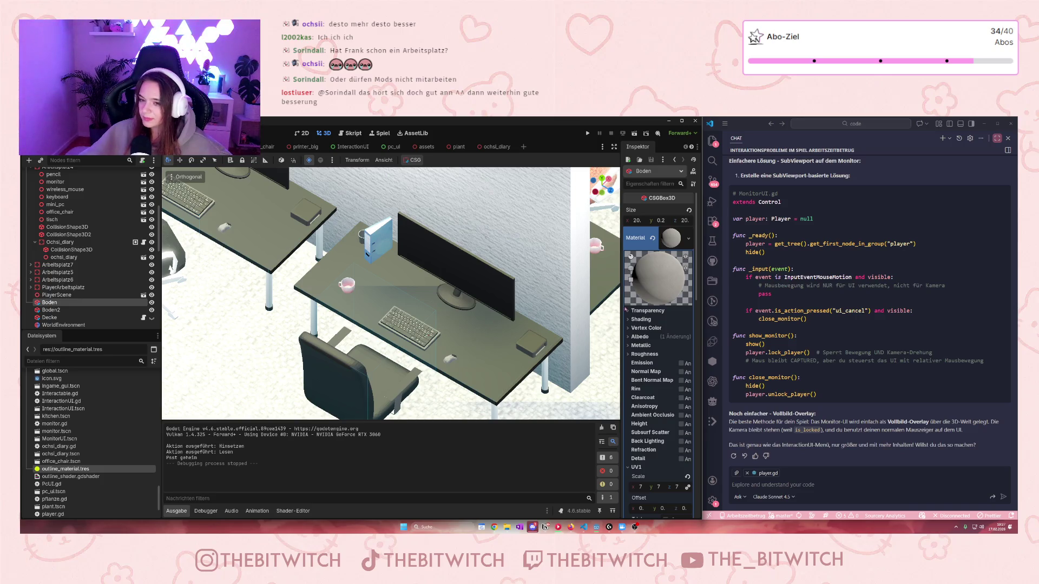
{"action": "left_click_drag", "start_coordinate": [704, 323], "coordinate": [886, 327]}
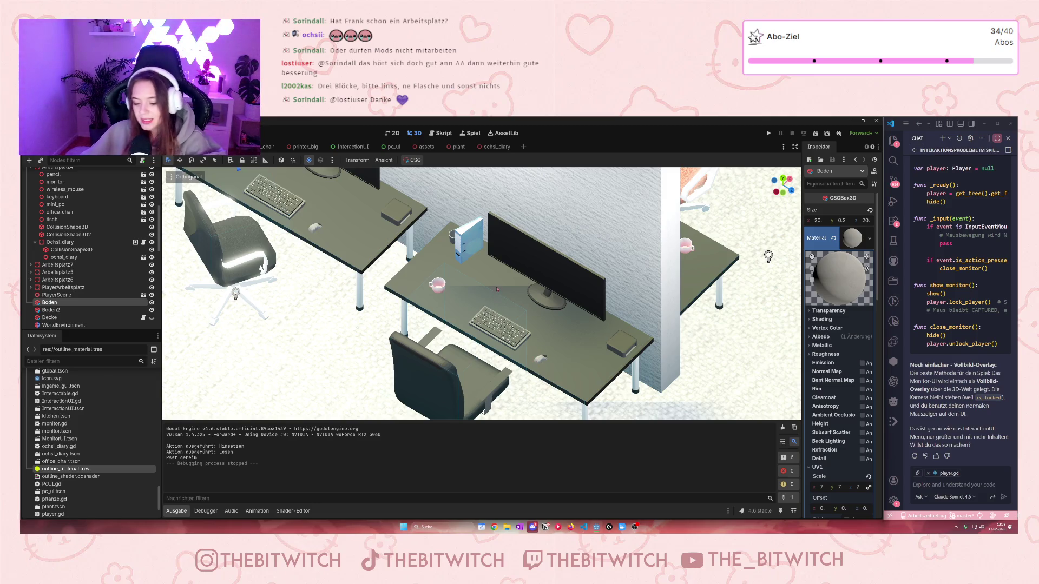
Step: Delete the file binder and the pencil holder from the desk
{"action": "left_click", "coordinate": [469, 242]}
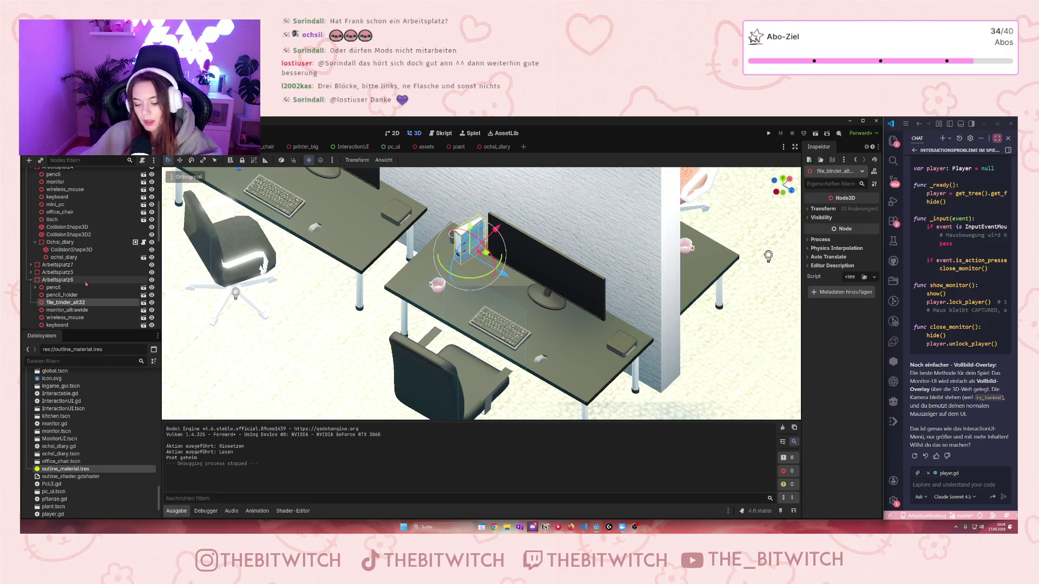
{"action": "key", "text": "Delete"}
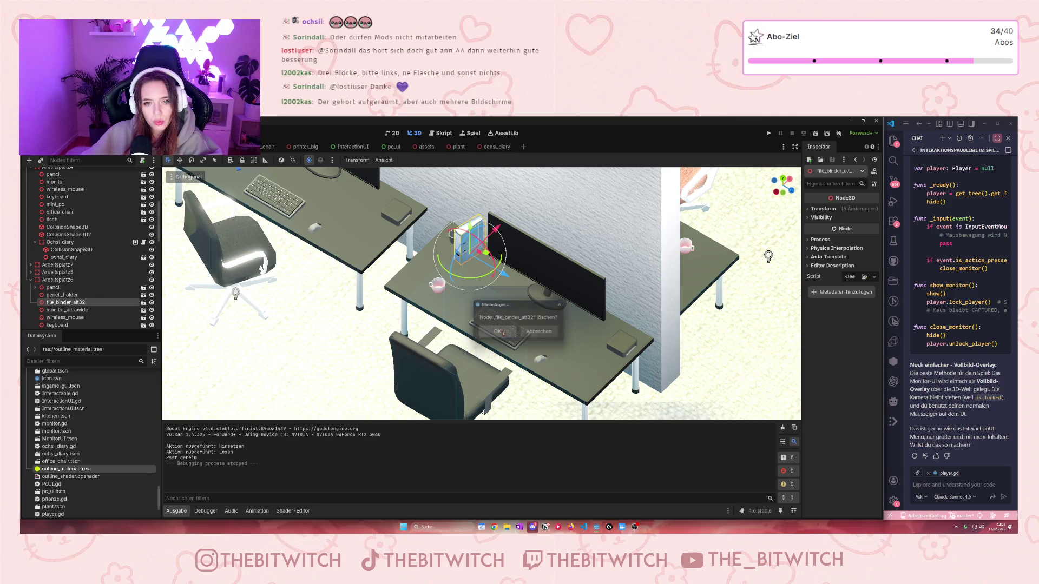
{"action": "key", "text": "Return"}
{"action": "left_click", "coordinate": [455, 238]}
{"action": "key", "text": "Delete"}
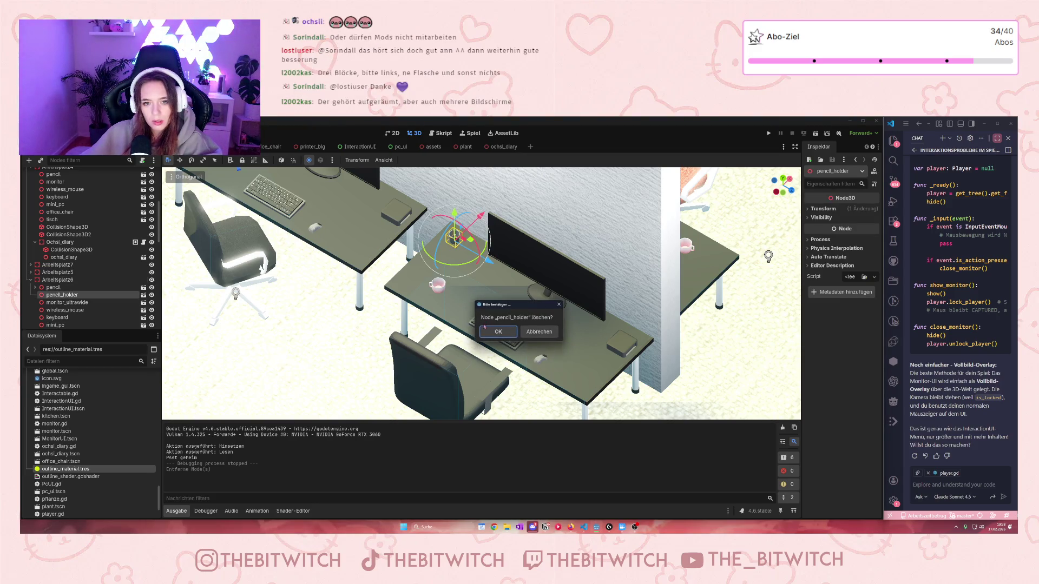
{"action": "key", "text": "Return"}
Step: Delete the pencil node from Arbeitsplatz6 and orbit closer over the two desks
{"action": "left_click", "coordinate": [457, 244]}
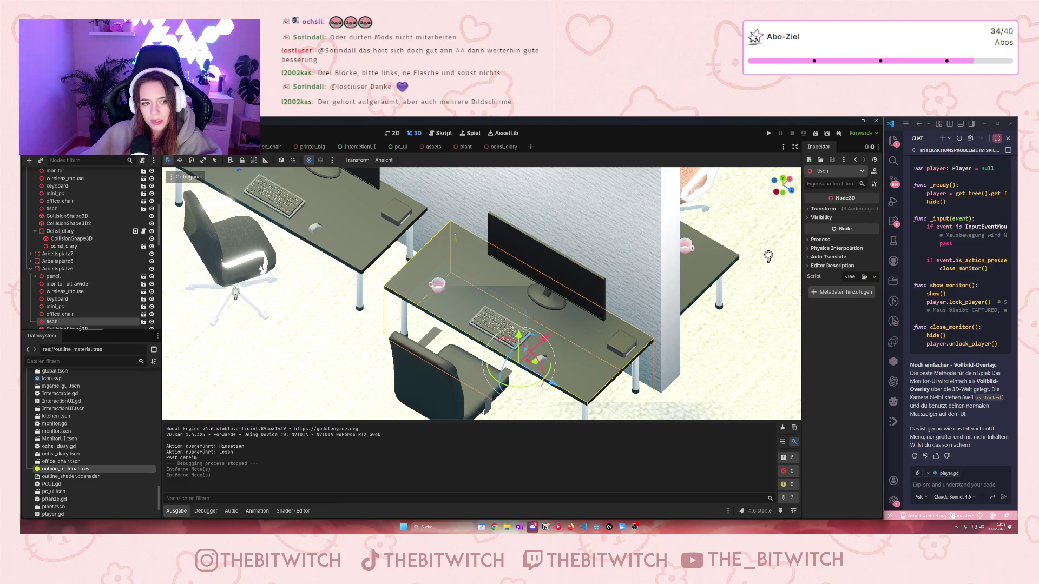
{"action": "scroll", "coordinate": [73, 293], "scroll_direction": "down", "scroll_amount": 2}
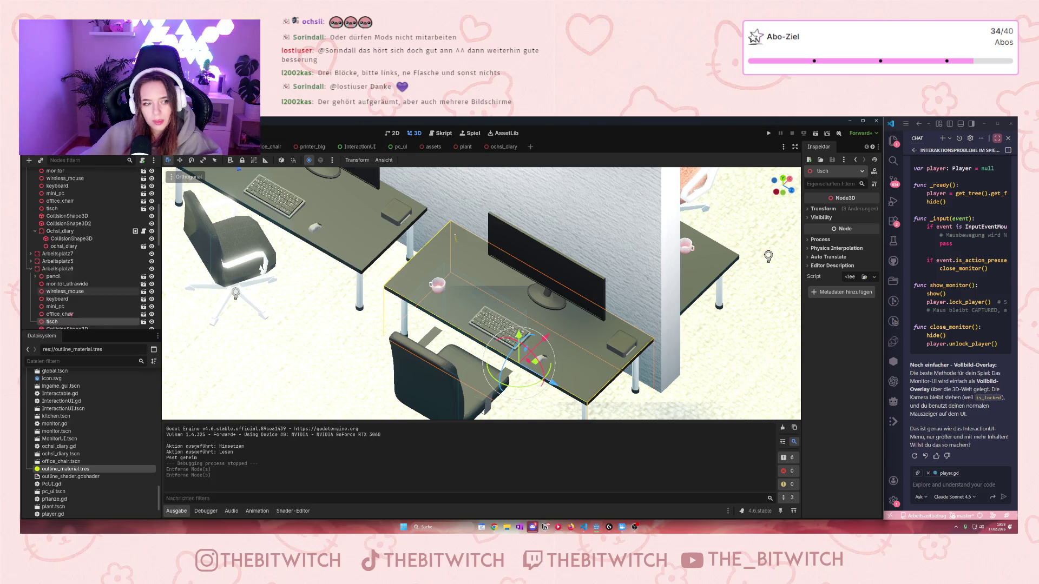
{"action": "left_click", "coordinate": [55, 258]}
{"action": "key", "text": "Delete"}
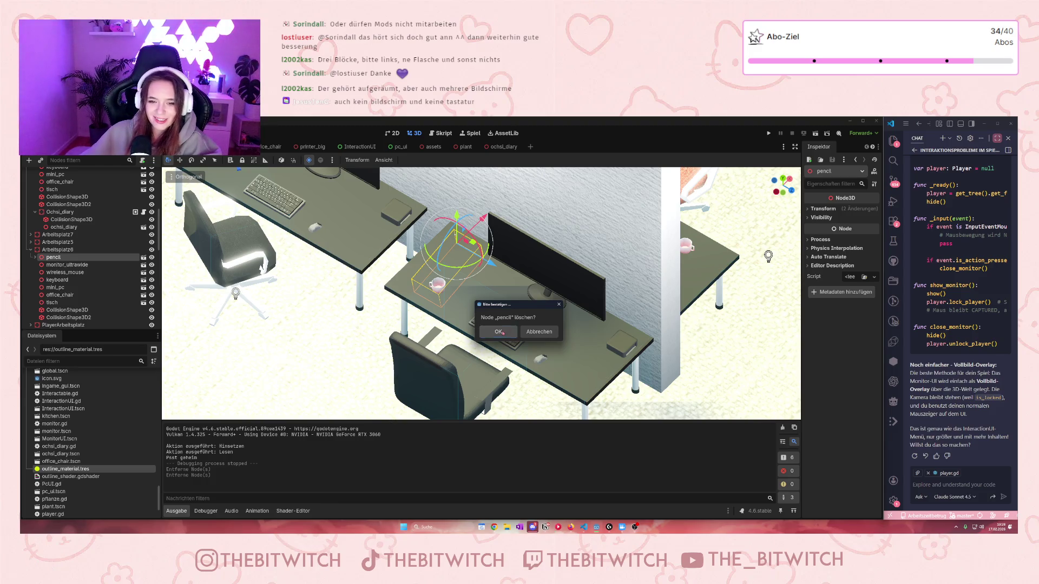
{"action": "left_click", "coordinate": [499, 332]}
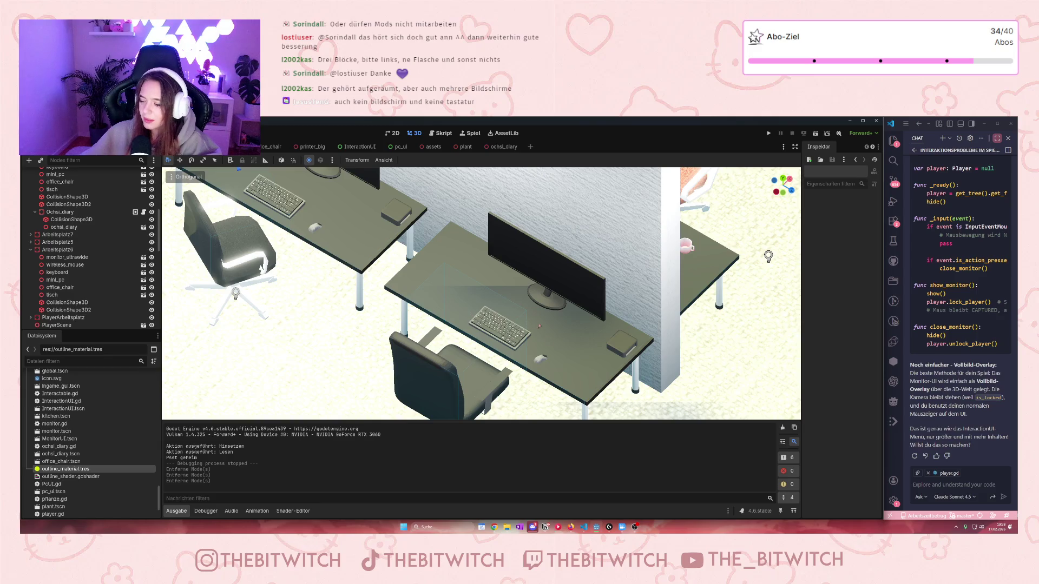
{"action": "left_click_drag", "start_coordinate": [549, 344], "coordinate": [579, 358]}
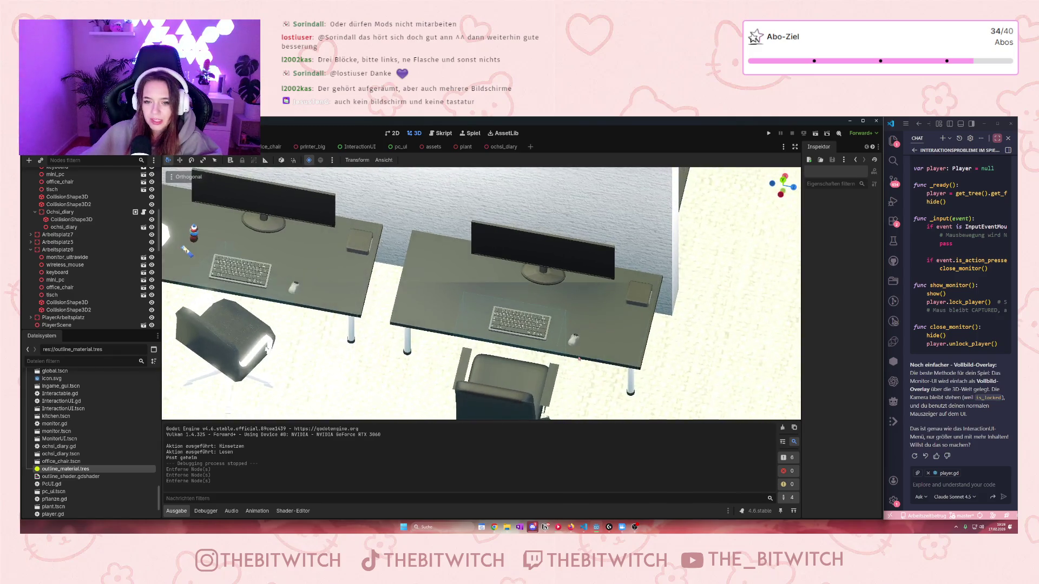
Step: Shift the keyboard slightly back on the right-hand desk
{"action": "left_click", "coordinate": [527, 328]}
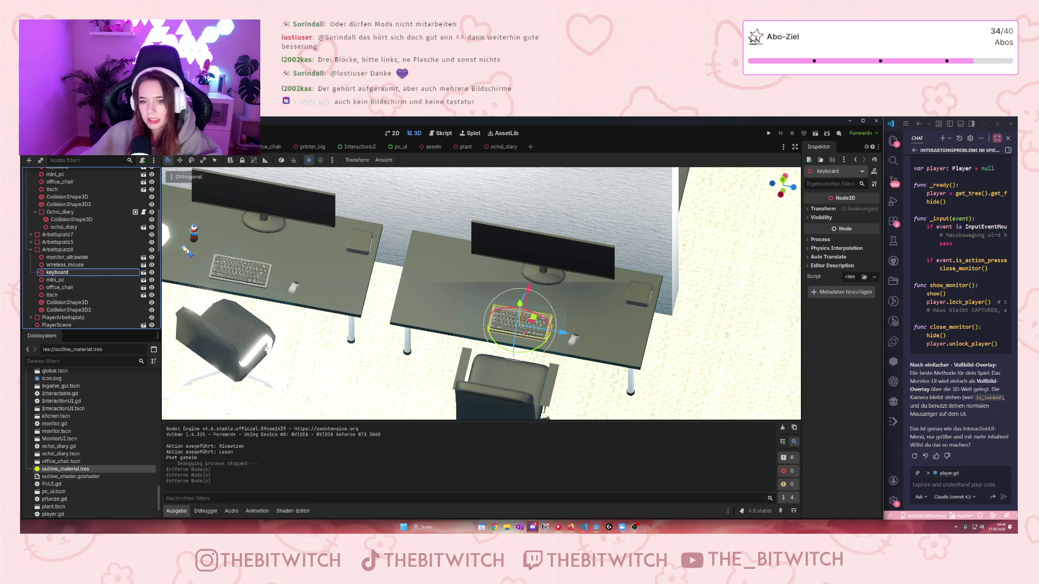
{"action": "left_click", "coordinate": [529, 329]}
{"action": "left_click", "coordinate": [529, 330]}
{"action": "mouse_move", "coordinate": [530, 330]}
{"action": "left_mouse_down"}
{"action": "mouse_move", "coordinate": [528, 343]}
{"action": "mouse_move", "coordinate": [574, 340]}
{"action": "mouse_move", "coordinate": [560, 367]}
{"action": "left_mouse_up"}
Step: Turn the wireless mouse, move the mini PC and nudge the ultrawide monitor on the Arbeitsplatz6 desk
{"action": "left_click", "coordinate": [574, 339]}
{"action": "left_click", "coordinate": [634, 301]}
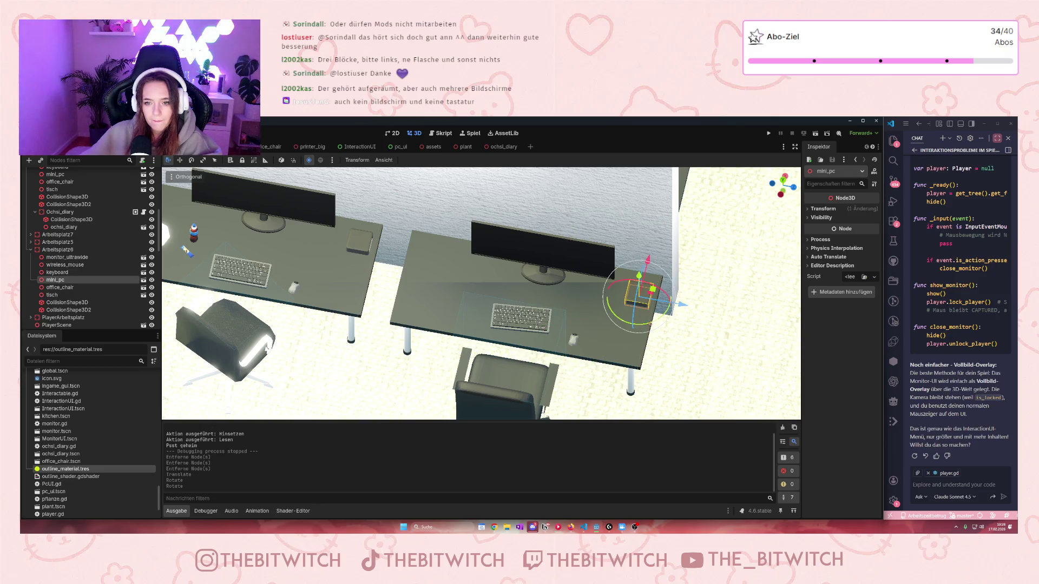
{"action": "left_click_drag", "start_coordinate": [639, 296], "coordinate": [642, 288]}
{"action": "left_click", "coordinate": [547, 293]}
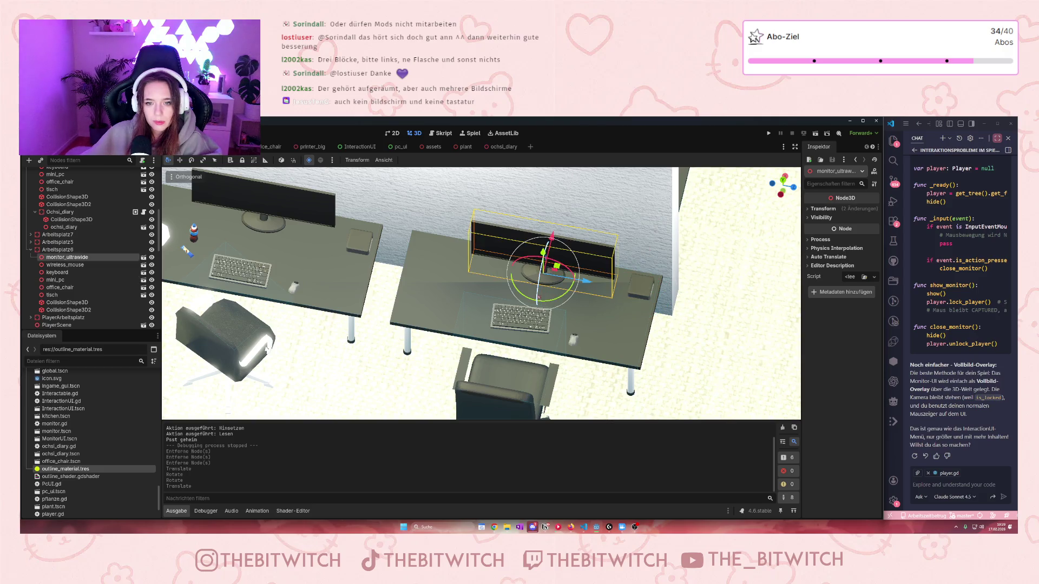
{"action": "left_click_drag", "start_coordinate": [552, 236], "coordinate": [552, 238]}
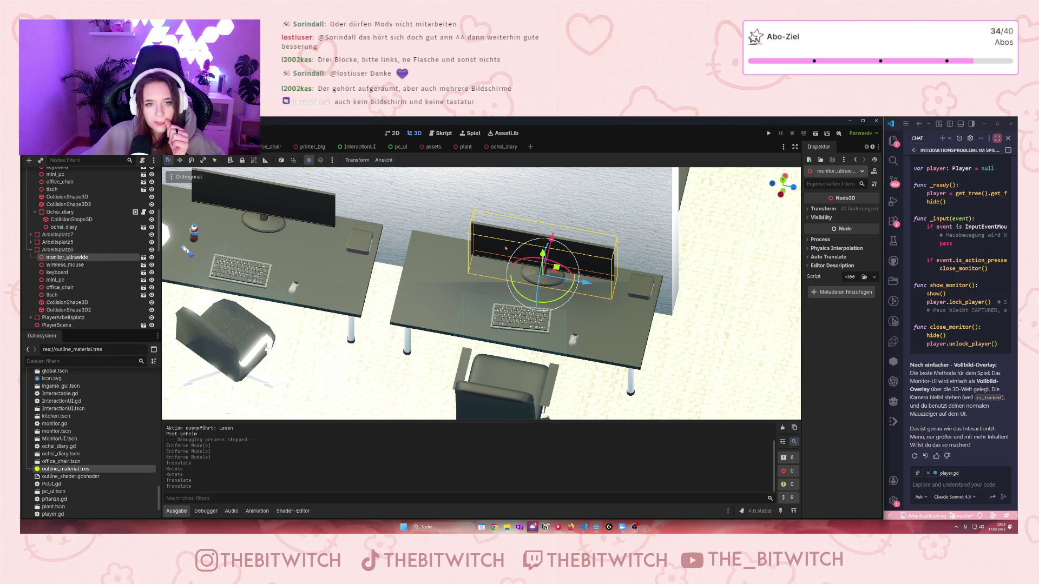
{"action": "left_click", "coordinate": [57, 250]}
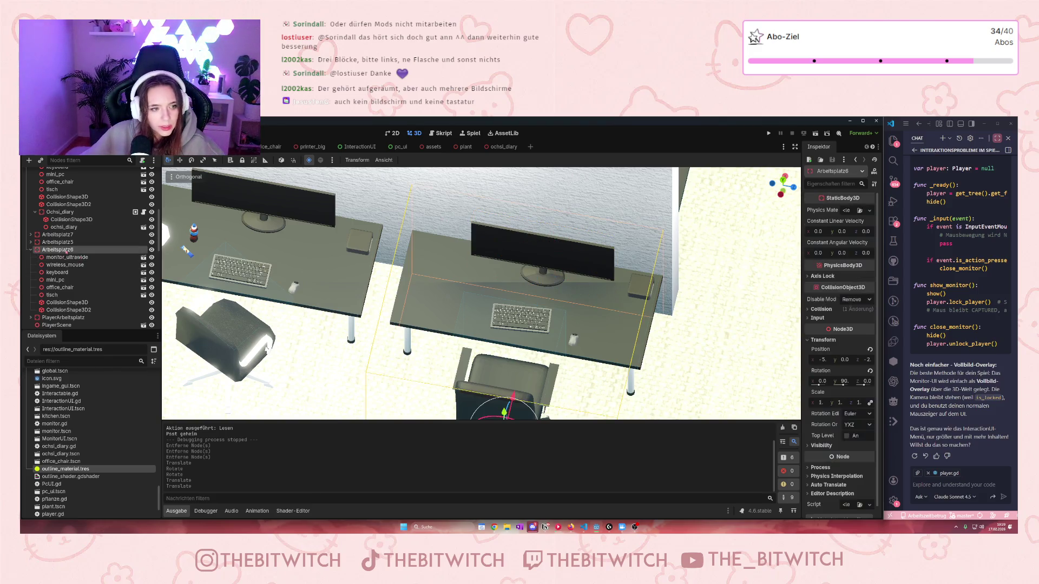
Step: Rename Arbeitsplatz6 to a viewer's username followed by Arbeitsplatz
{"action": "right_click", "coordinate": [62, 250]}
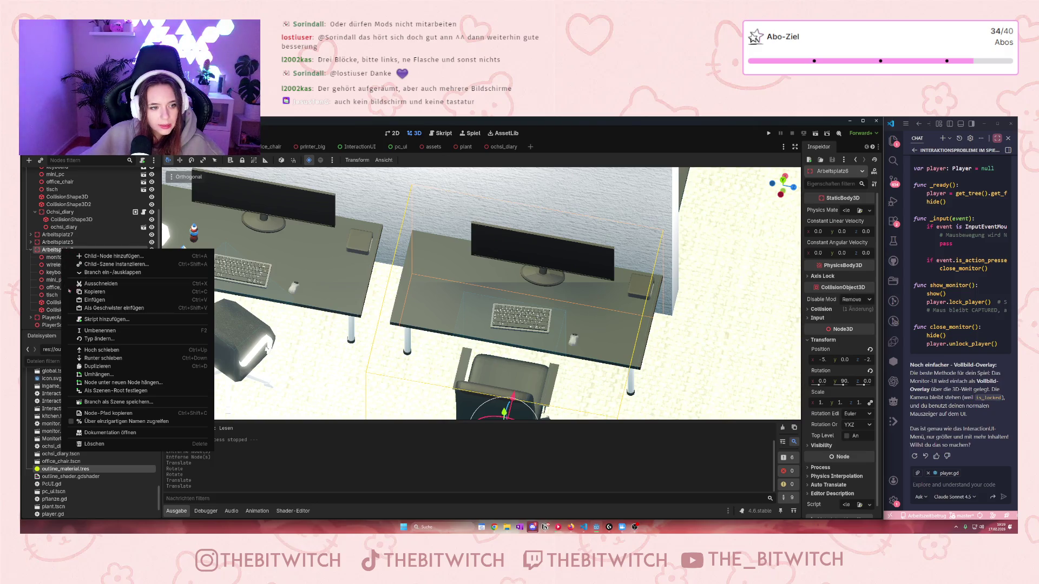
{"action": "left_click", "coordinate": [100, 331]}
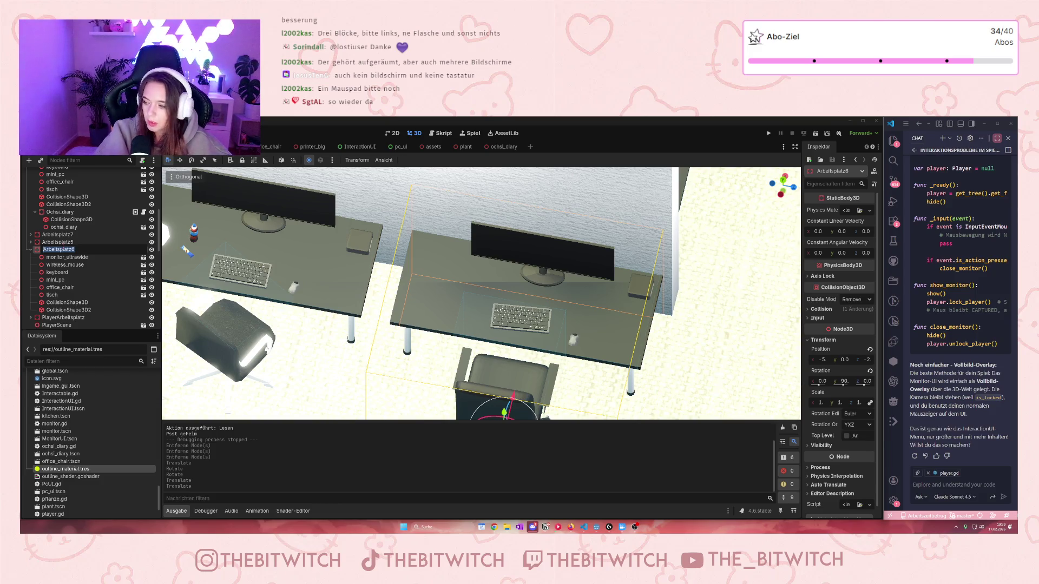
{"action": "key", "text": "BackSpace"}
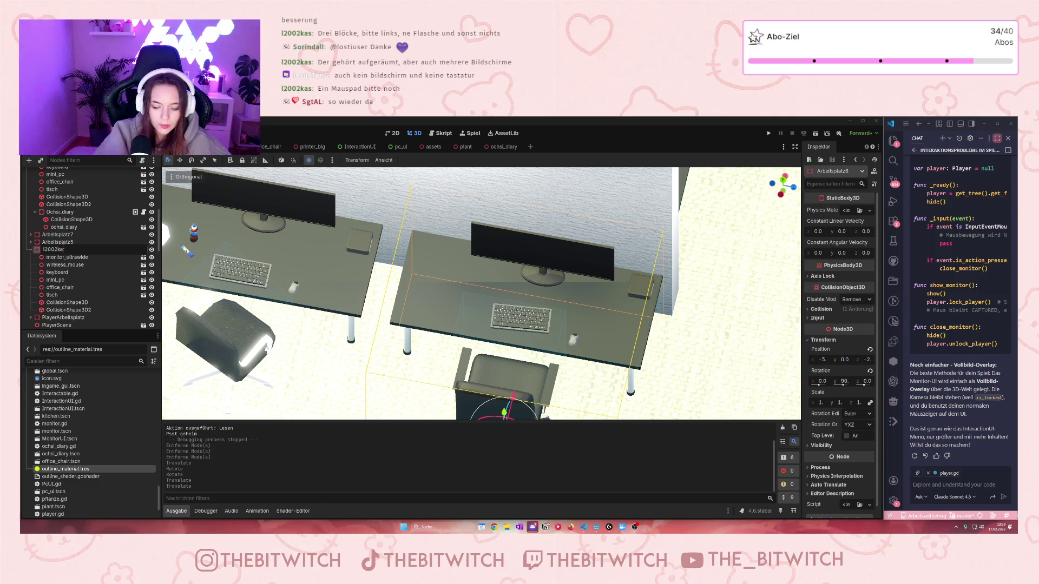
{"action": "type", "text": " Arbeitsplatz"}
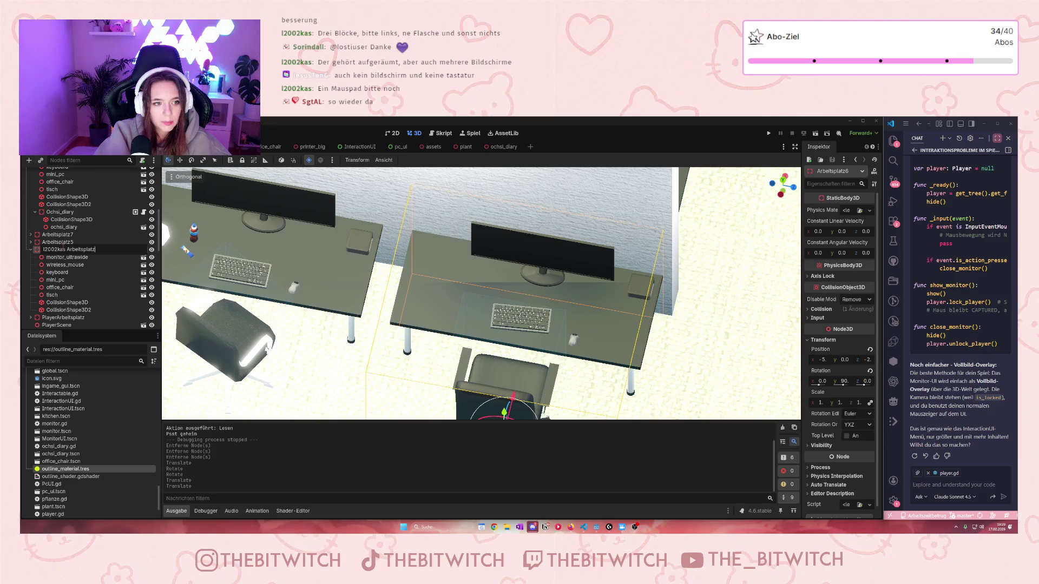
{"action": "key", "text": "Return"}
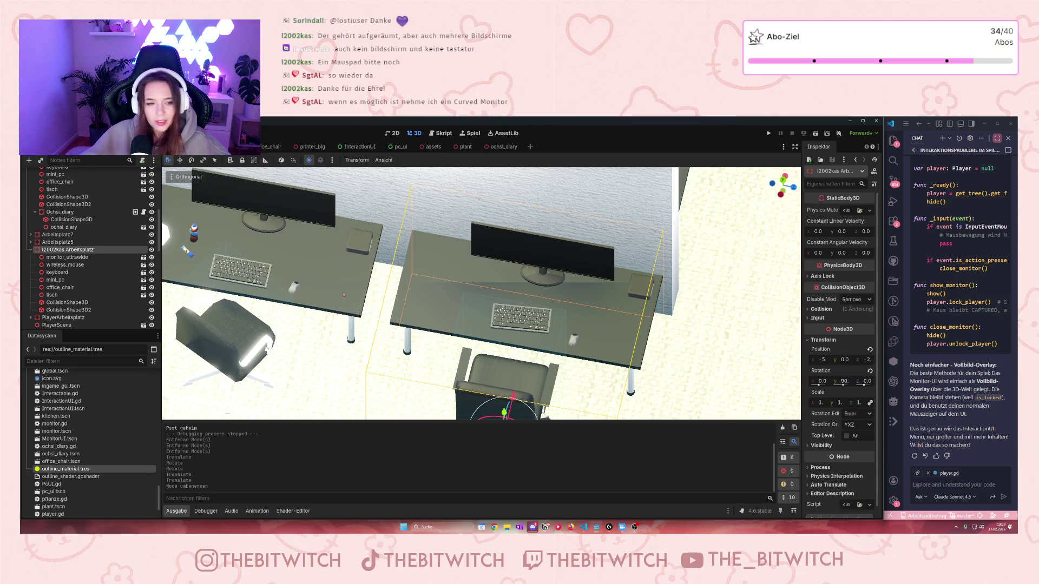
{"action": "scroll", "coordinate": [345, 295], "scroll_direction": "down", "scroll_amount": 5}
{"action": "left_click", "coordinate": [247, 227]}
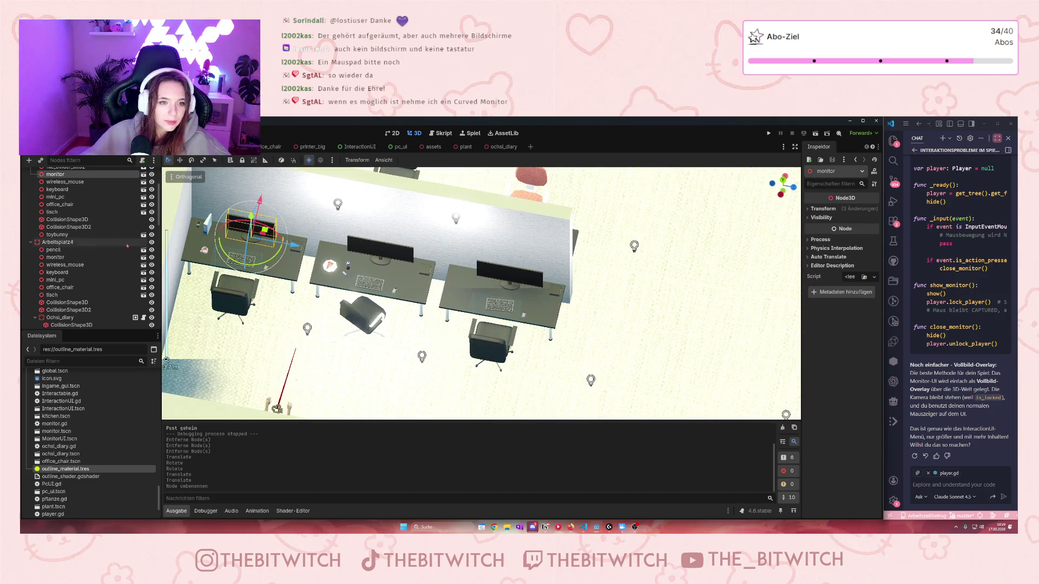
{"action": "scroll", "coordinate": [98, 222], "scroll_direction": "up", "scroll_amount": 3}
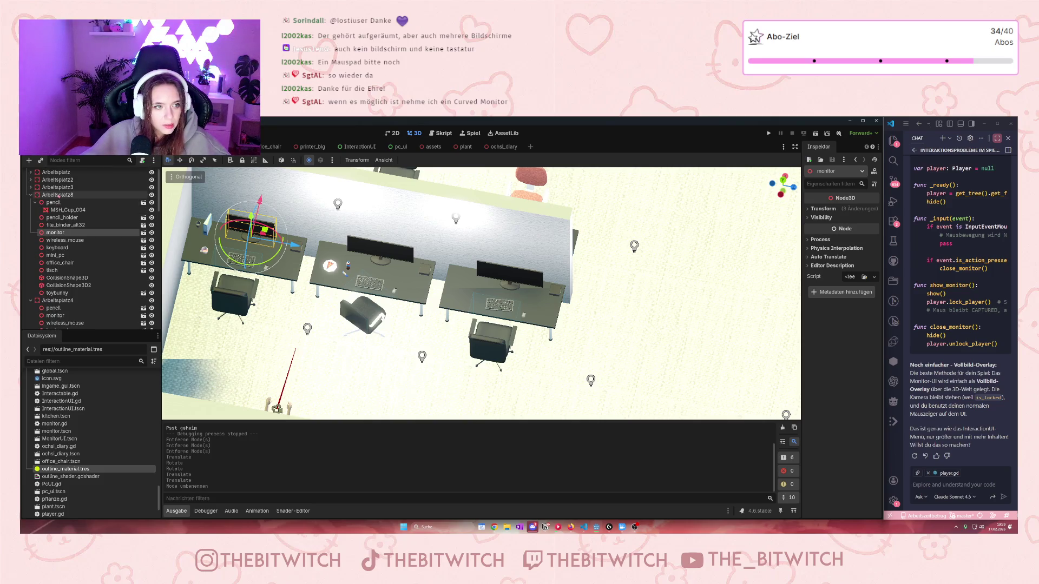
Step: Rename Arbeitsplatz8 to a second viewer's username ending in Arbeitsplatz
{"action": "left_click", "coordinate": [59, 195]}
{"action": "right_click", "coordinate": [59, 199]}
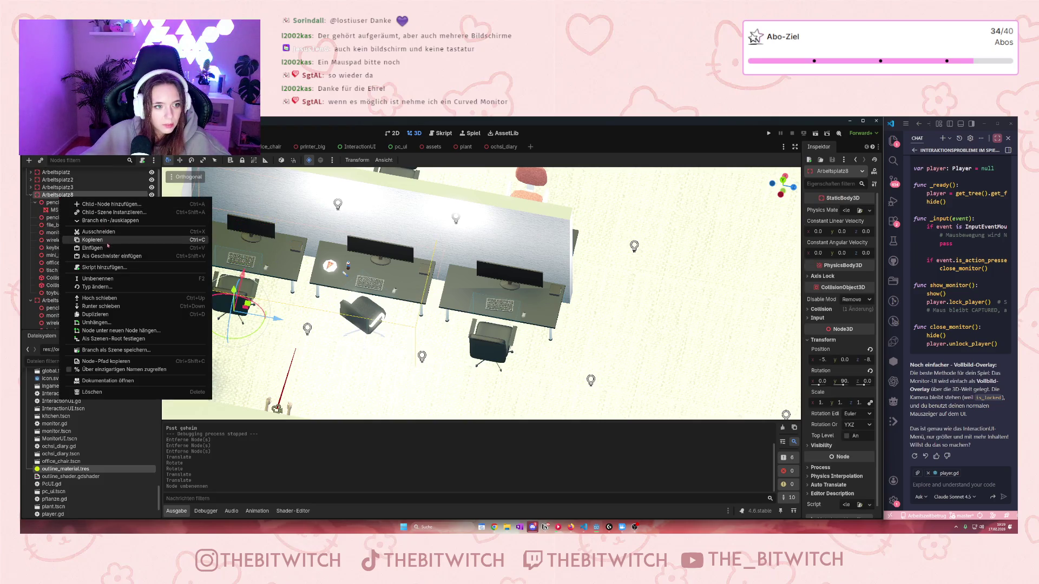
{"action": "left_click", "coordinate": [108, 283]}
{"action": "type", "text": "s"}
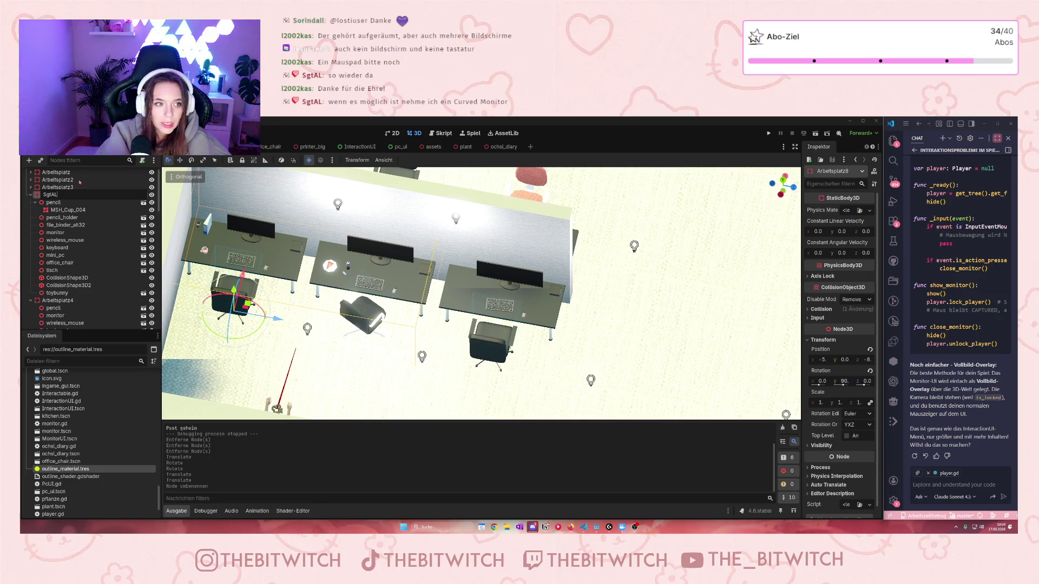
{"action": "key", "text": "Return"}
{"action": "left_click", "coordinate": [67, 197]}
{"action": "type", "text": "Arbeitsplatz"}
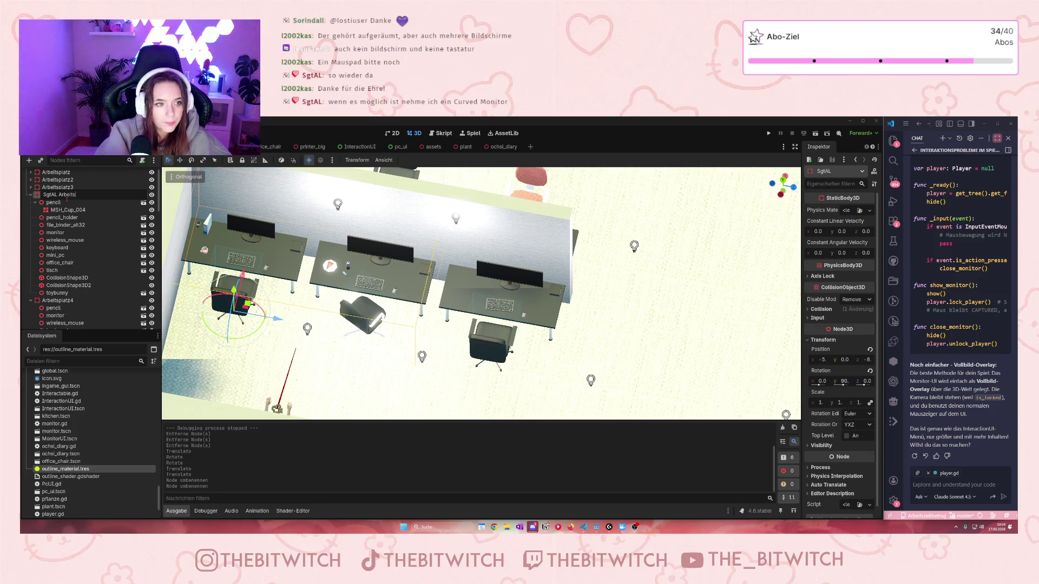
{"action": "key", "text": "Return"}
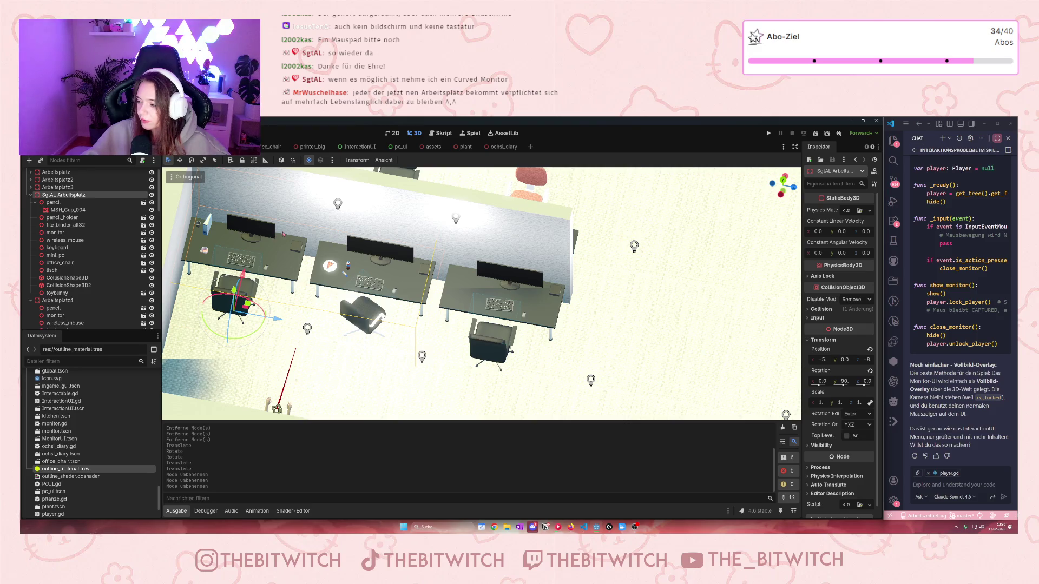
{"action": "scroll", "coordinate": [323, 229], "scroll_direction": "up", "scroll_amount": 5}
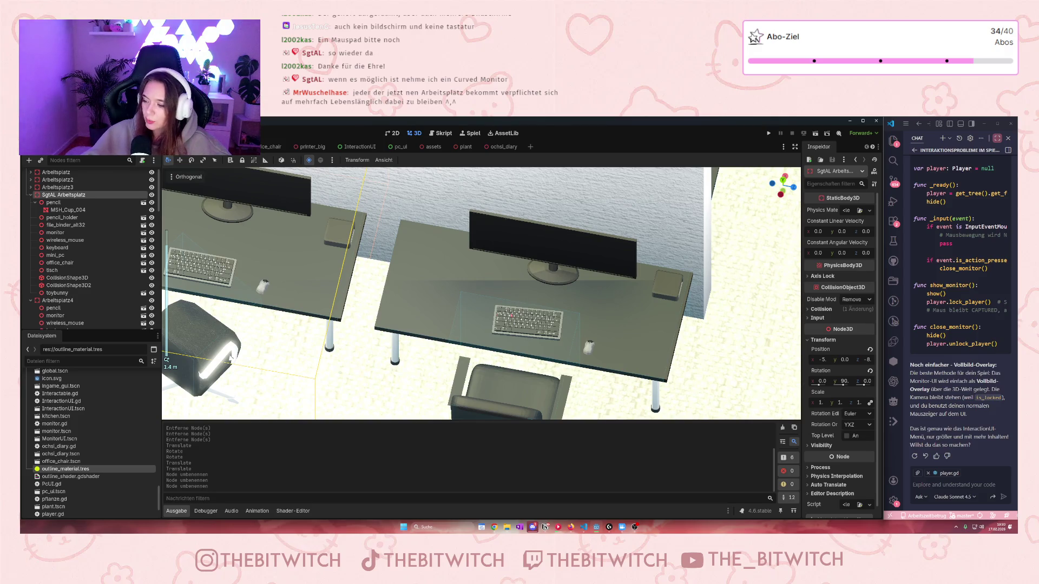
{"action": "scroll", "coordinate": [506, 295], "scroll_direction": "up", "scroll_amount": 5}
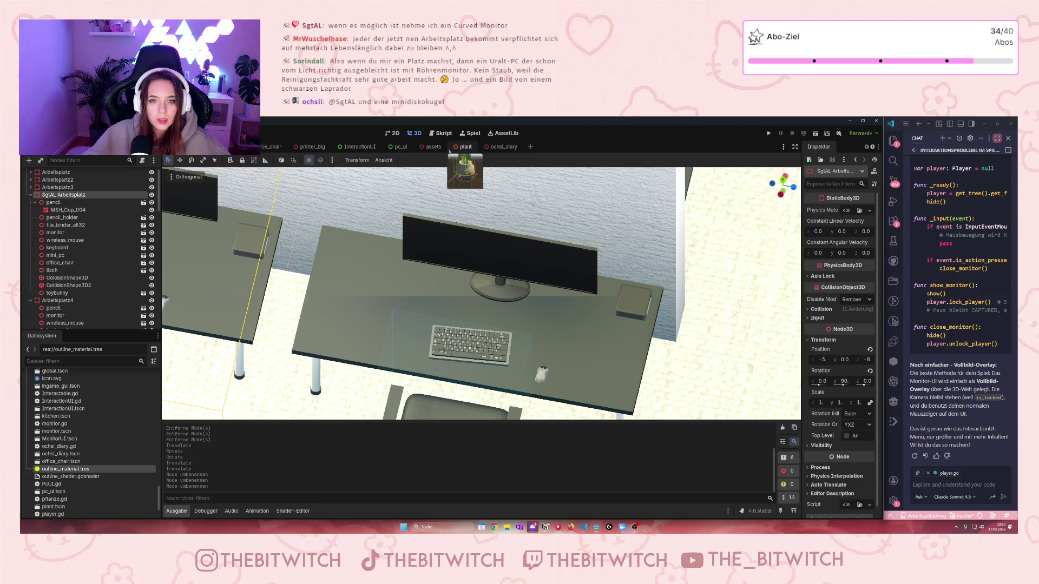
Step: Switch to the assets scene and pan across its collection of models
{"action": "left_click", "coordinate": [430, 146]}
{"action": "mouse_move", "coordinate": [543, 290]}
{"action": "left_mouse_down"}
{"action": "mouse_move", "coordinate": [479, 351]}
{"action": "mouse_move", "coordinate": [514, 281]}
{"action": "mouse_move", "coordinate": [541, 281]}
{"action": "mouse_move", "coordinate": [517, 193]}
{"action": "mouse_move", "coordinate": [719, 146]}
{"action": "left_mouse_up"}
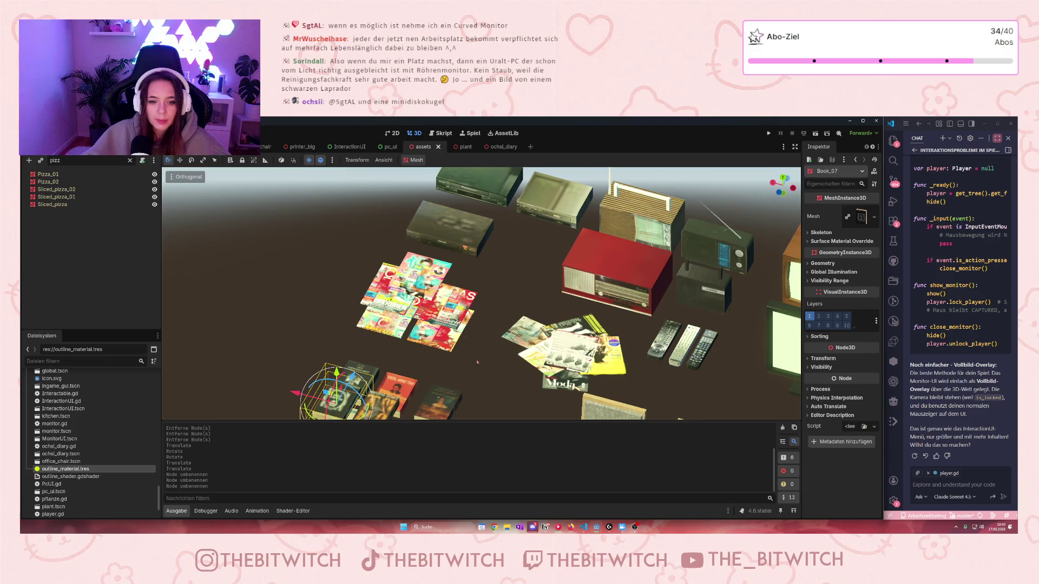
{"action": "scroll", "coordinate": [514, 282], "scroll_direction": "down", "scroll_amount": 5}
{"action": "scroll", "coordinate": [549, 310], "scroll_direction": "up", "scroll_amount": 3}
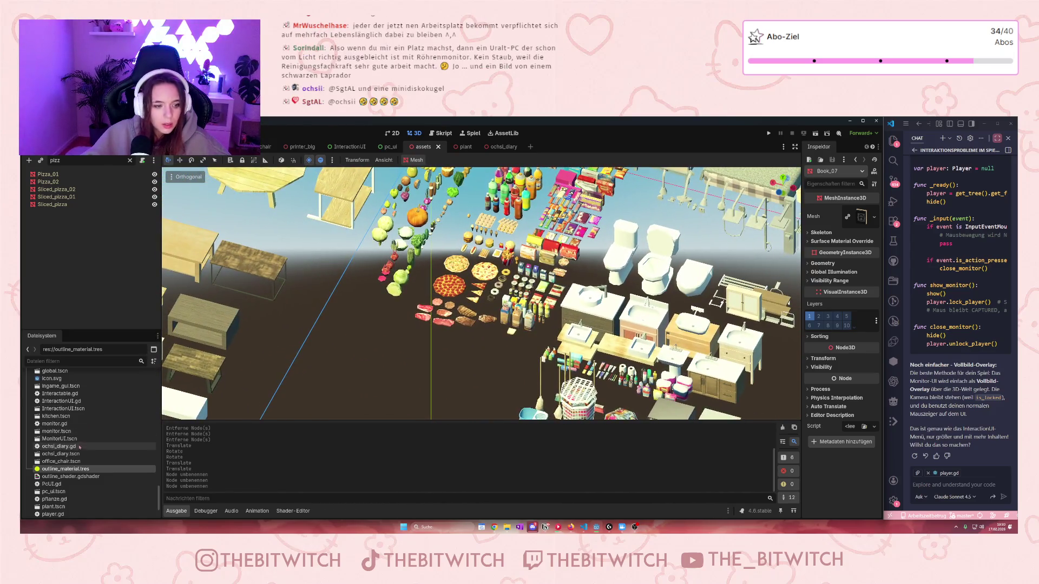
{"action": "scroll", "coordinate": [79, 448], "scroll_direction": "down", "scroll_amount": 10}
{"action": "scroll", "coordinate": [79, 442], "scroll_direction": "up", "scroll_amount": 5}
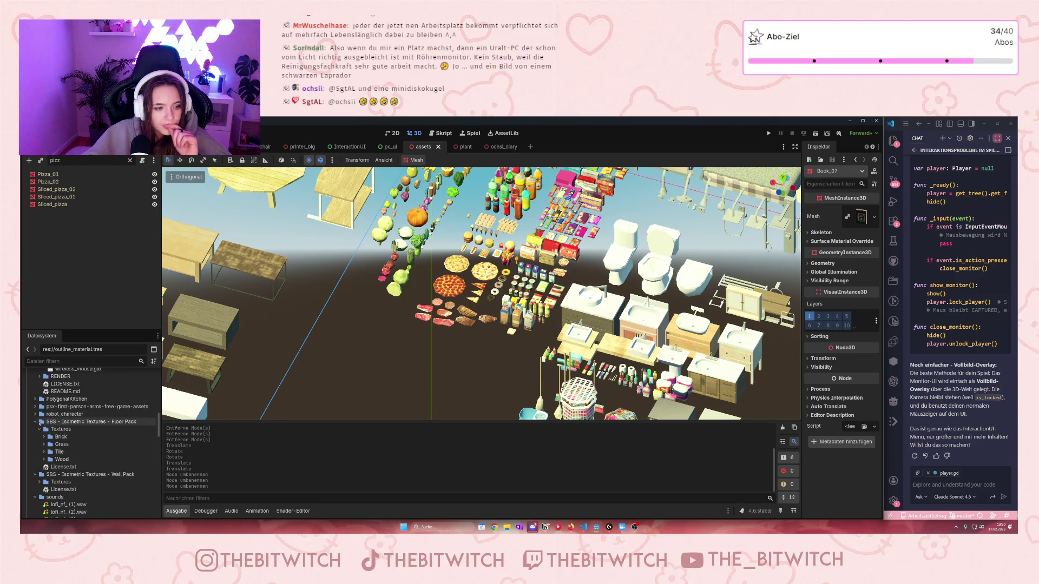
{"action": "scroll", "coordinate": [76, 436], "scroll_direction": "up", "scroll_amount": 10}
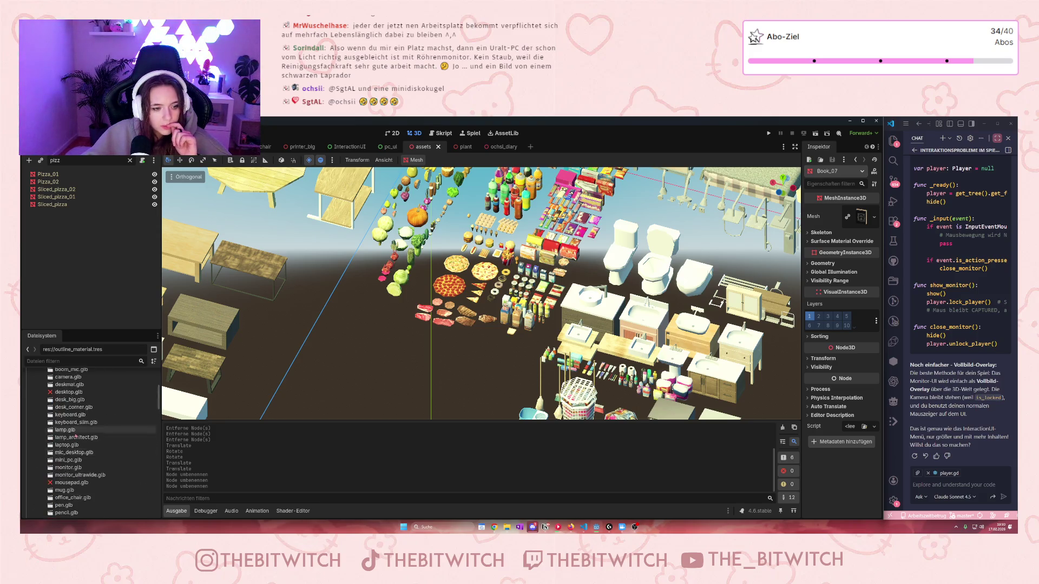
{"action": "scroll", "coordinate": [76, 437], "scroll_direction": "up", "scroll_amount": 3}
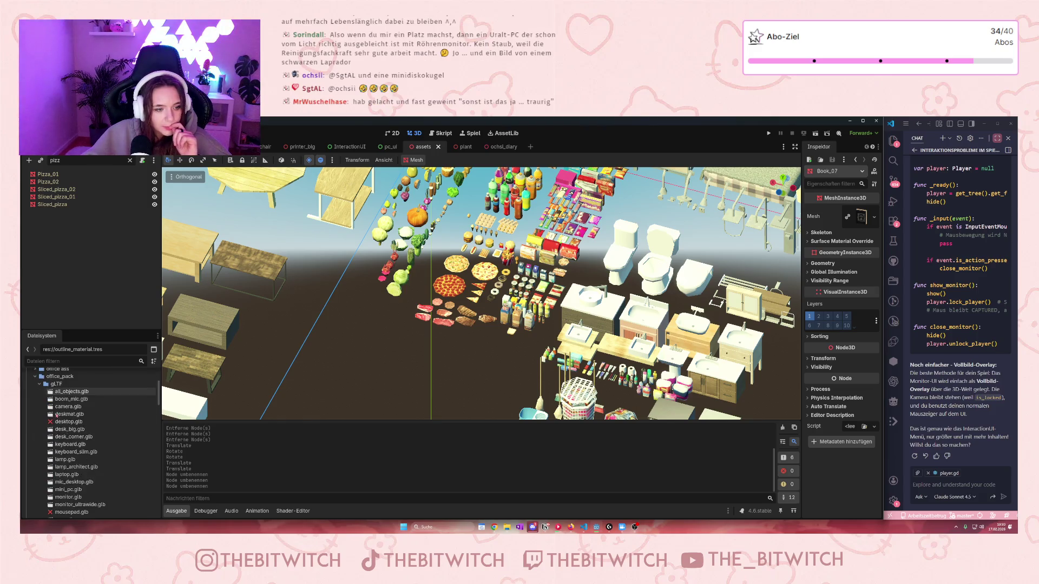
Step: Preview the all_objects.glb import, turning the desk model around, then close the preview
{"action": "double_click", "coordinate": [78, 391]}
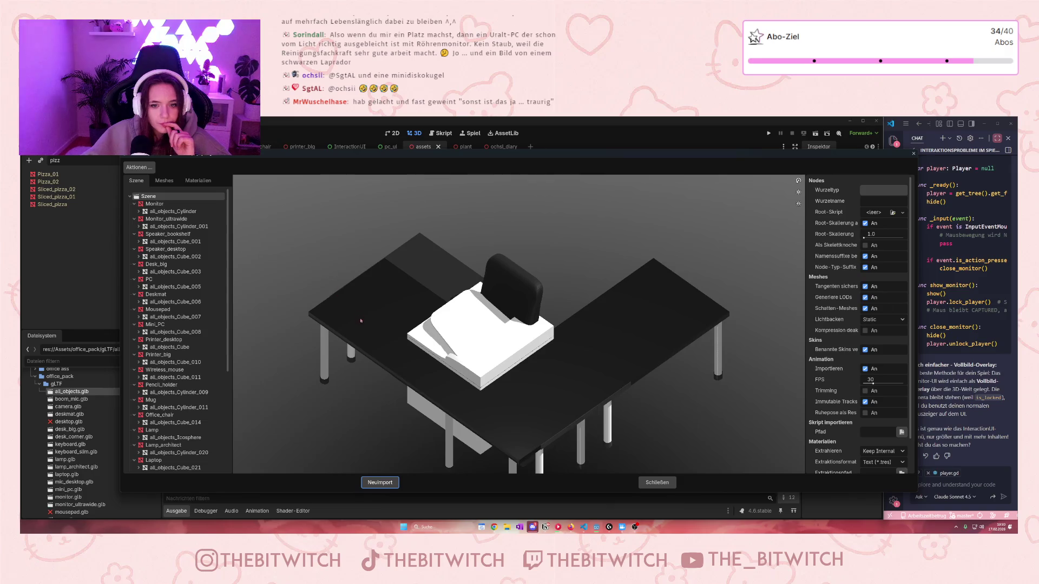
{"action": "scroll", "coordinate": [501, 339], "scroll_direction": "down", "scroll_amount": 10}
{"action": "left_click_drag", "start_coordinate": [525, 360], "coordinate": [591, 439]}
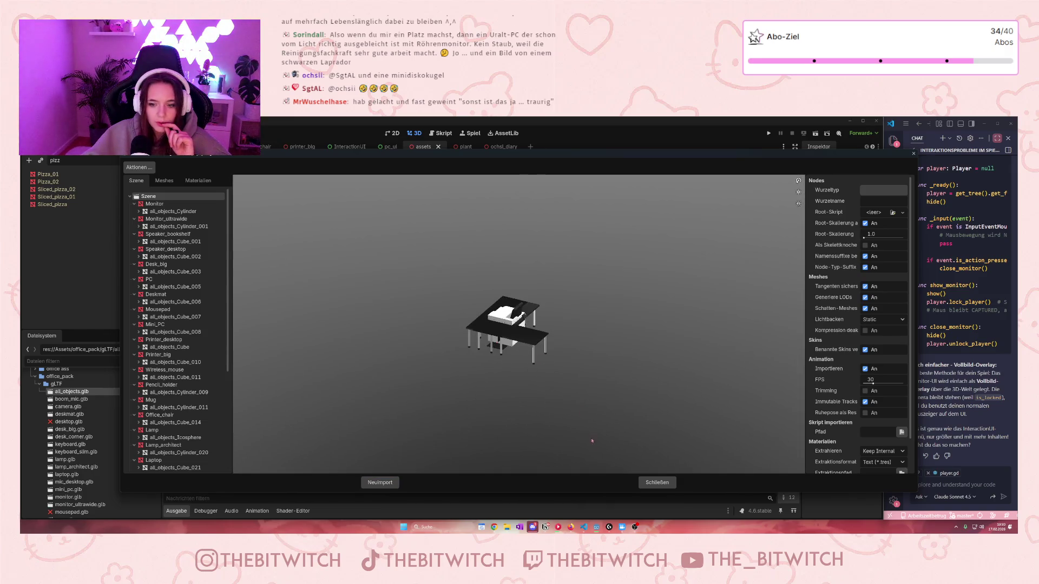
{"action": "left_click", "coordinate": [646, 483]}
{"action": "scroll", "coordinate": [87, 433], "scroll_direction": "down", "scroll_amount": 2}
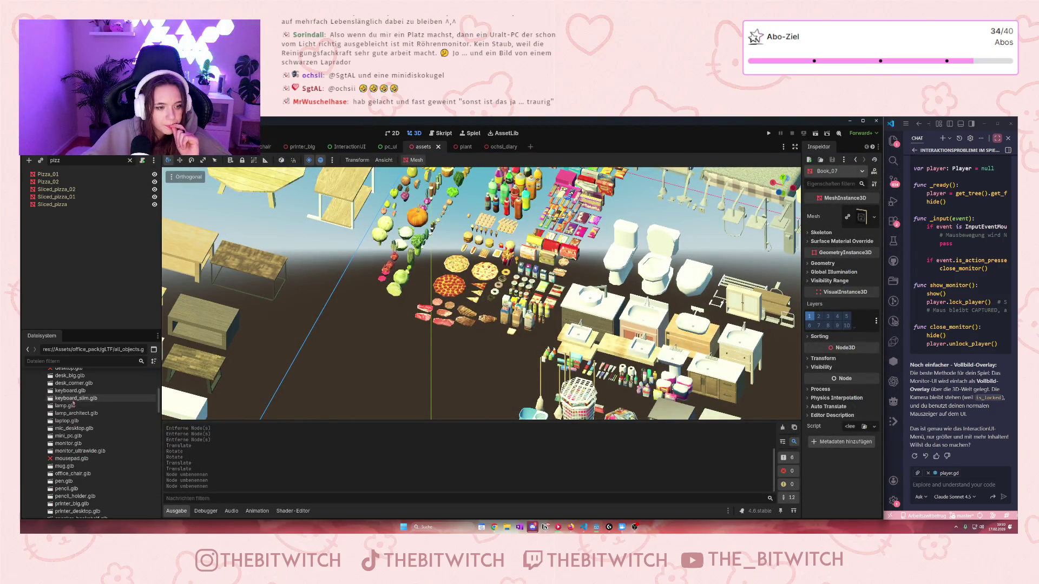
{"action": "left_click", "coordinate": [68, 459]}
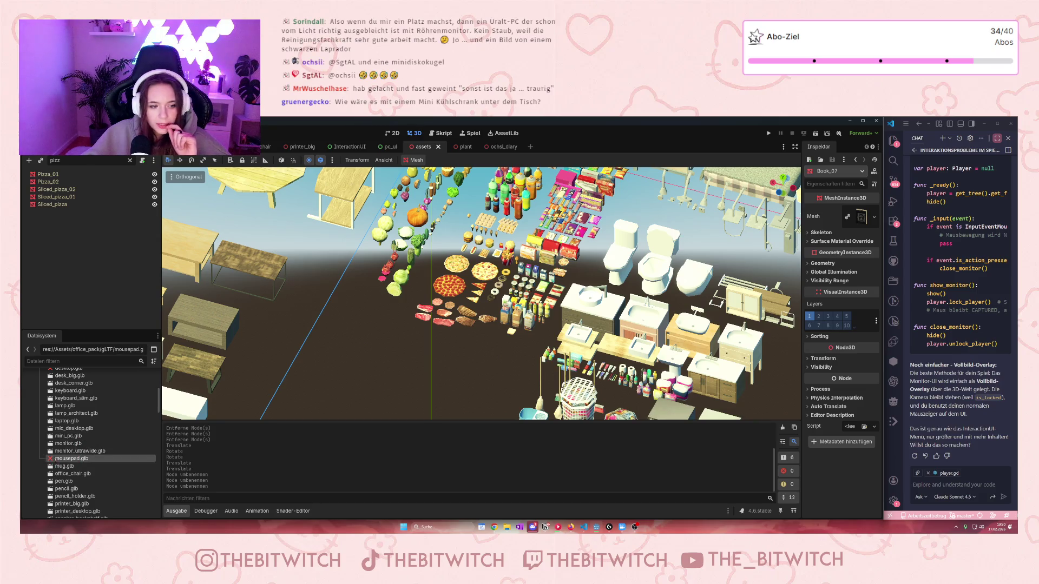
Step: Scroll the FileSystem dock down to the office ass folder and expand it
{"action": "scroll", "coordinate": [81, 460], "scroll_direction": "down", "scroll_amount": 1}
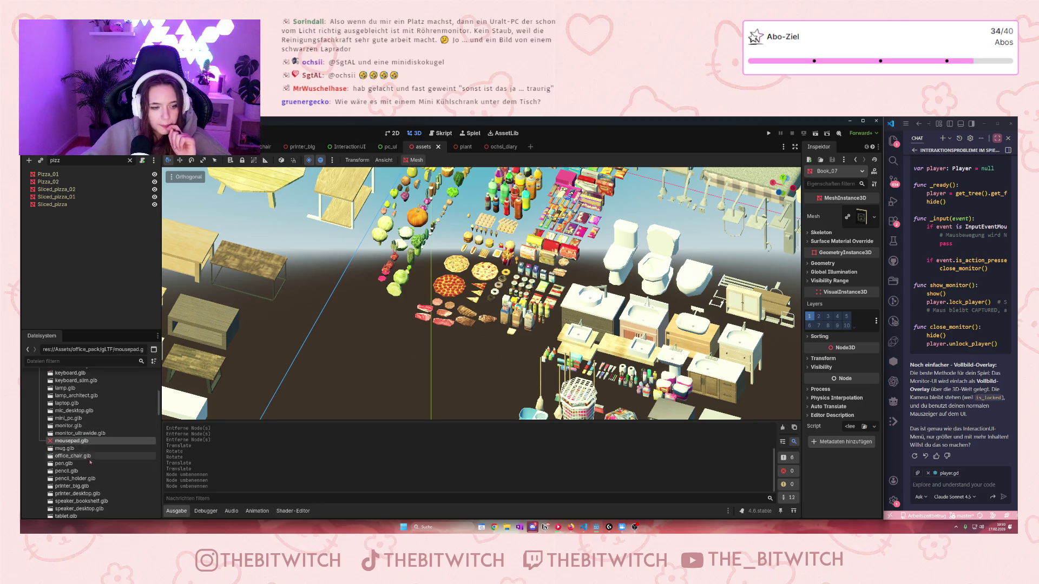
{"action": "scroll", "coordinate": [91, 463], "scroll_direction": "down", "scroll_amount": 1}
{"action": "scroll", "coordinate": [101, 475], "scroll_direction": "down", "scroll_amount": 1}
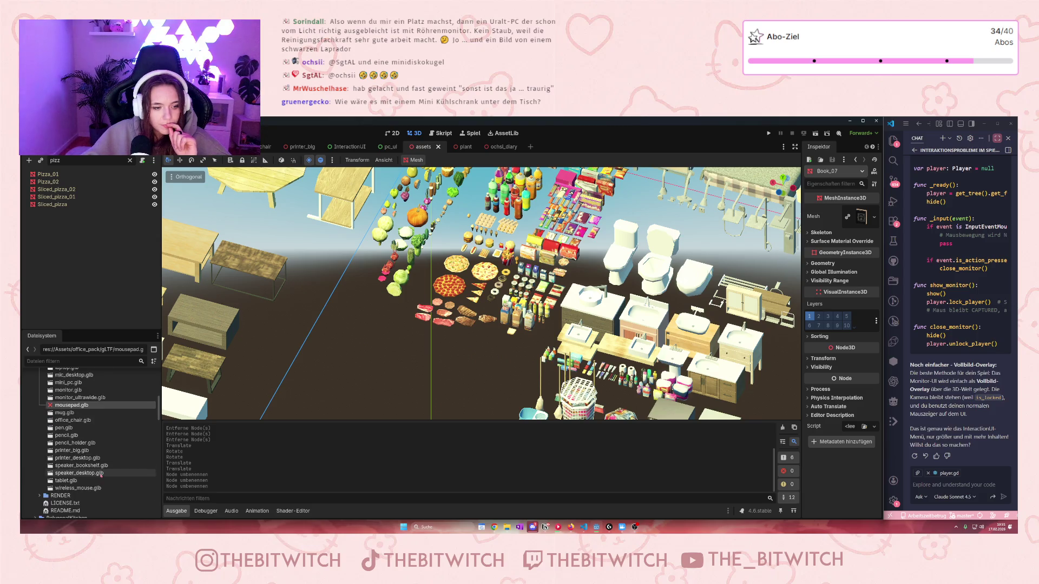
{"action": "scroll", "coordinate": [101, 472], "scroll_direction": "down", "scroll_amount": 1}
{"action": "scroll", "coordinate": [106, 467], "scroll_direction": "down", "scroll_amount": 1}
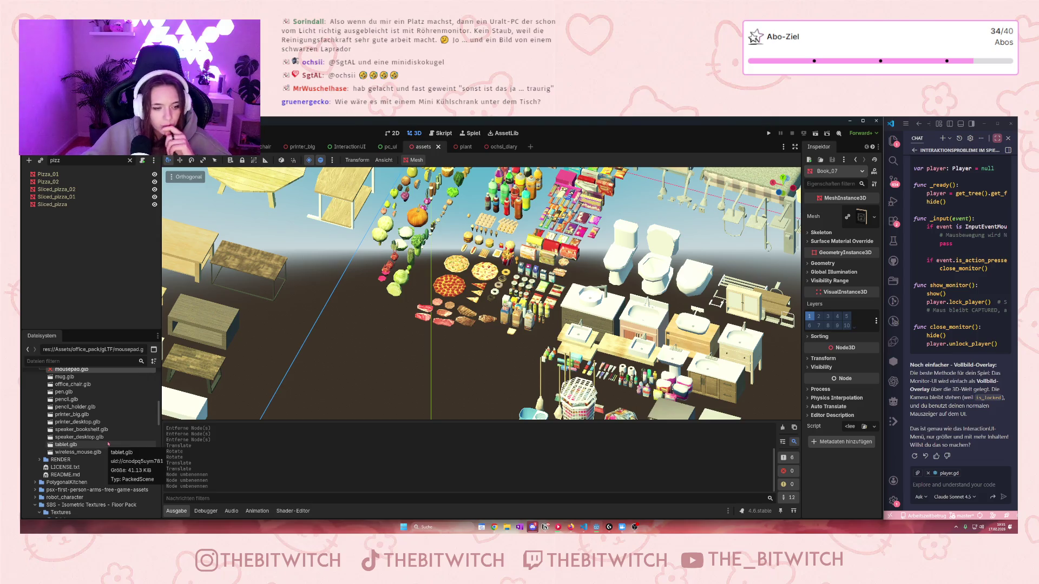
{"action": "scroll", "coordinate": [108, 435], "scroll_direction": "down", "scroll_amount": 1}
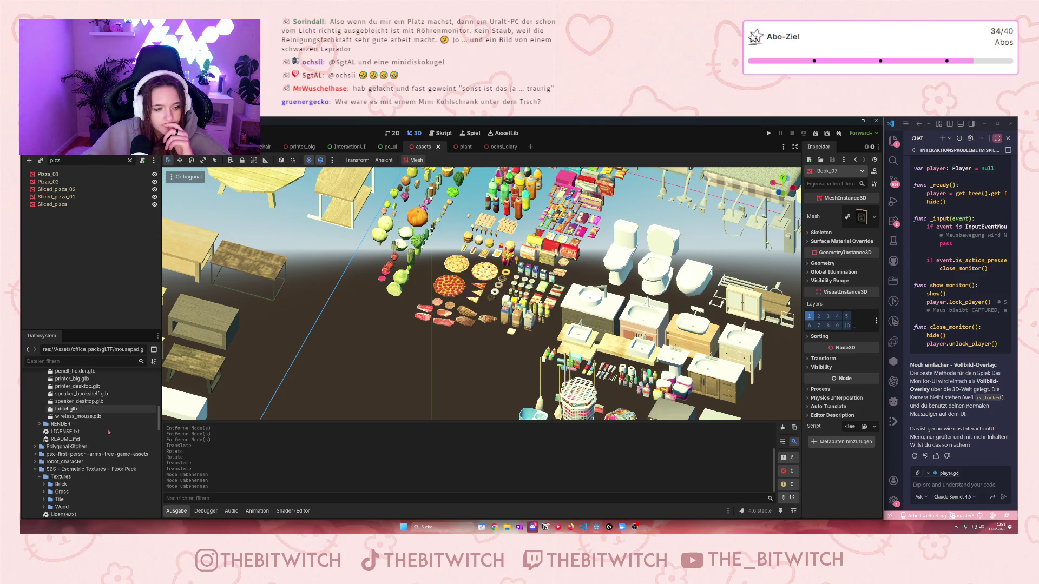
{"action": "scroll", "coordinate": [81, 438], "scroll_direction": "up", "scroll_amount": 8}
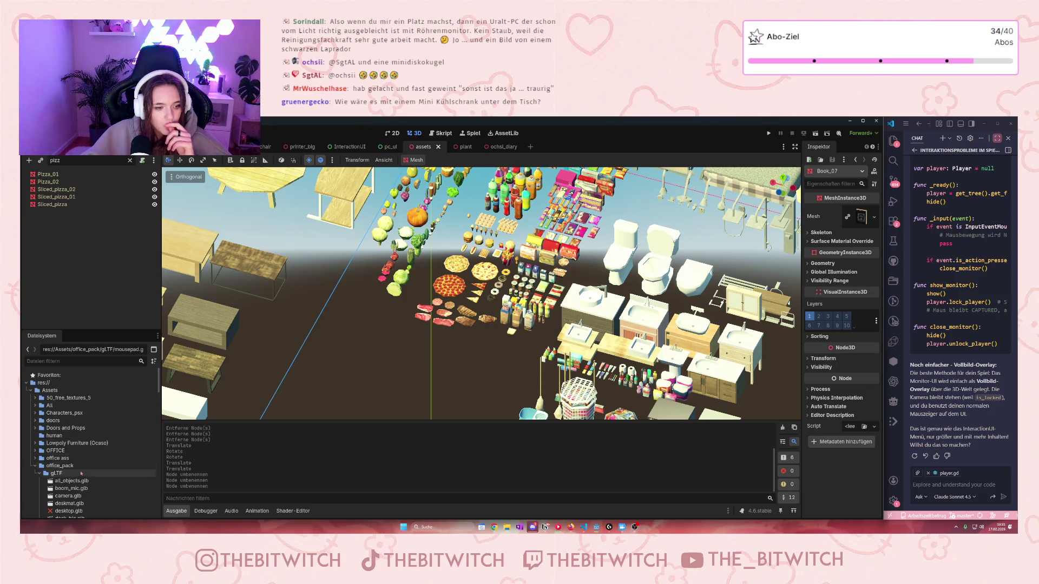
{"action": "scroll", "coordinate": [81, 464], "scroll_direction": "down", "scroll_amount": 3}
{"action": "scroll", "coordinate": [81, 465], "scroll_direction": "down", "scroll_amount": 5}
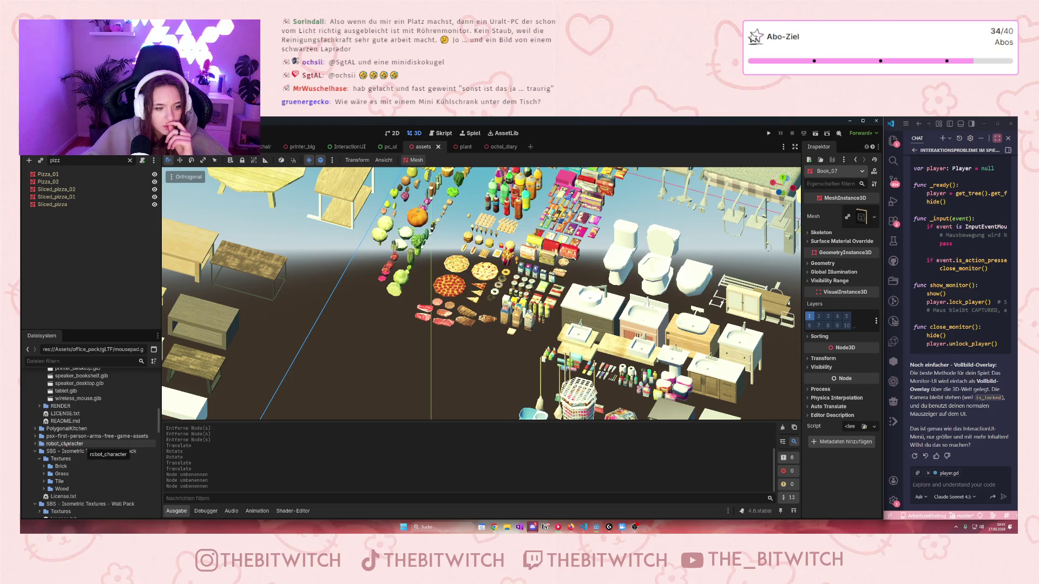
{"action": "scroll", "coordinate": [64, 445], "scroll_direction": "down", "scroll_amount": 2}
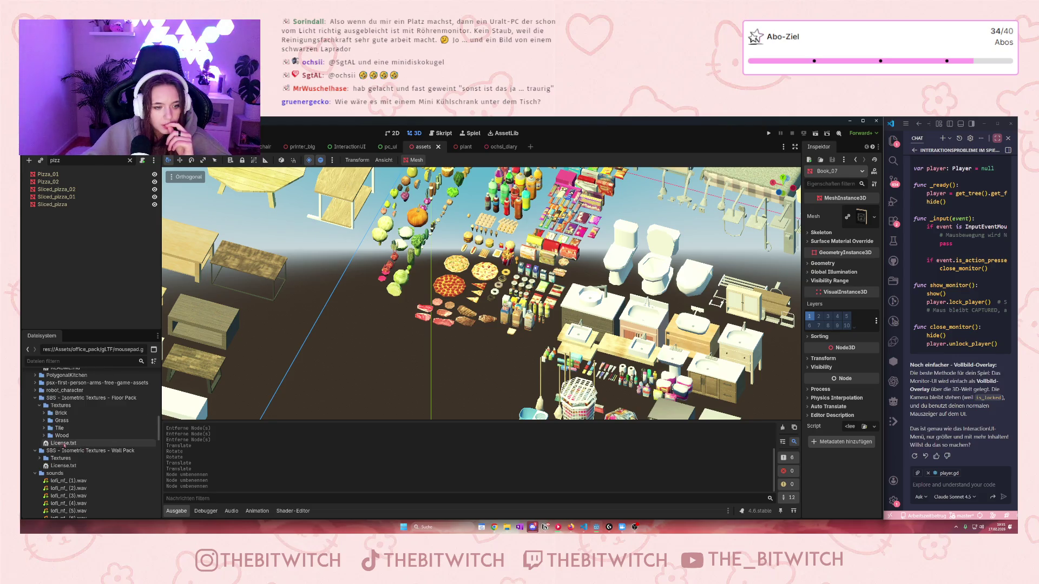
{"action": "scroll", "coordinate": [63, 438], "scroll_direction": "up", "scroll_amount": 3}
{"action": "scroll", "coordinate": [54, 435], "scroll_direction": "up", "scroll_amount": 10}
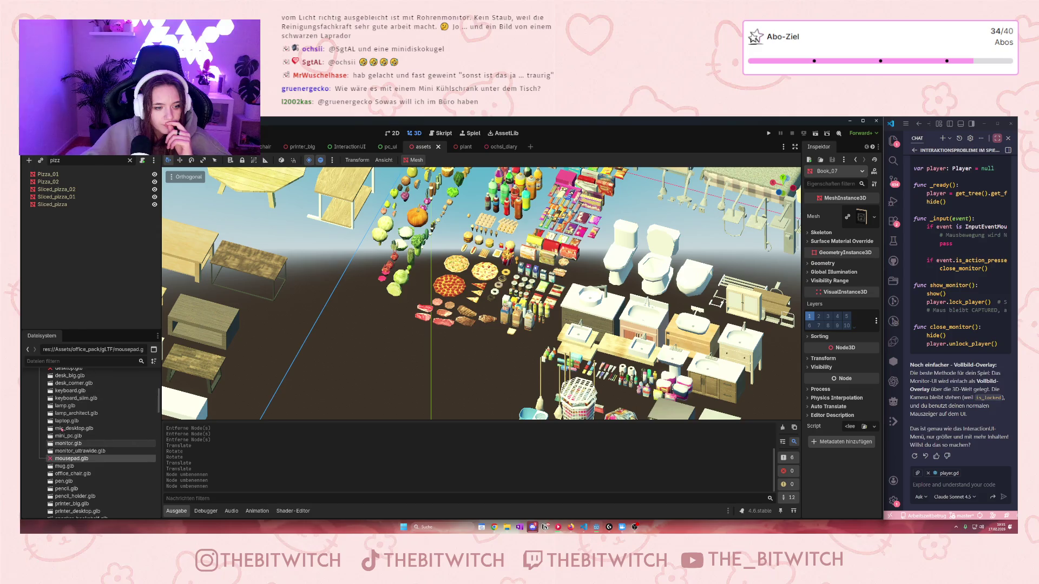
{"action": "left_click", "coordinate": [36, 441]}
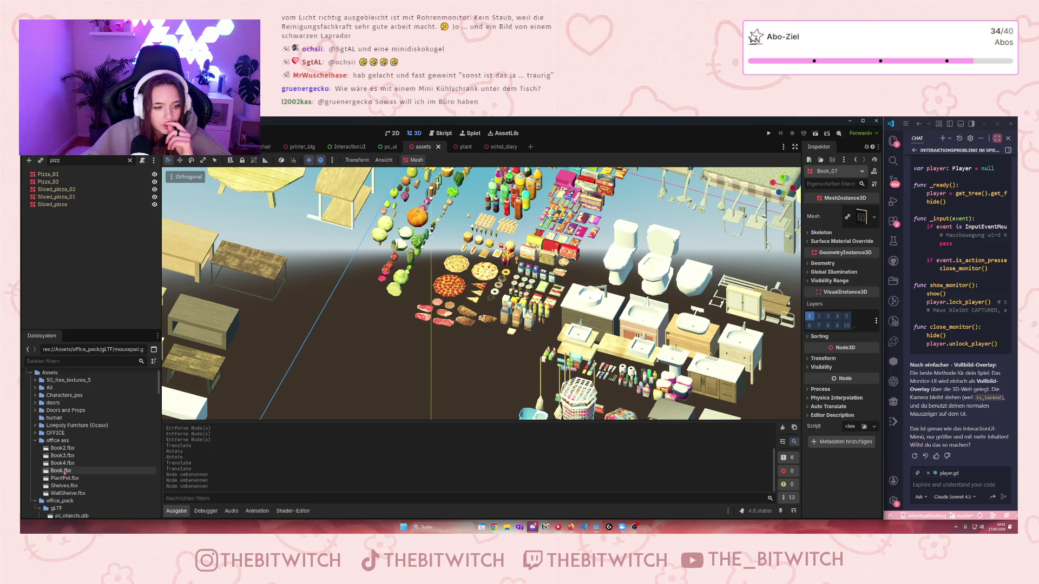
Step: Open OFFICE/book_things and carry file_binder.fbx over to the office desk scene
{"action": "double_click", "coordinate": [54, 433]}
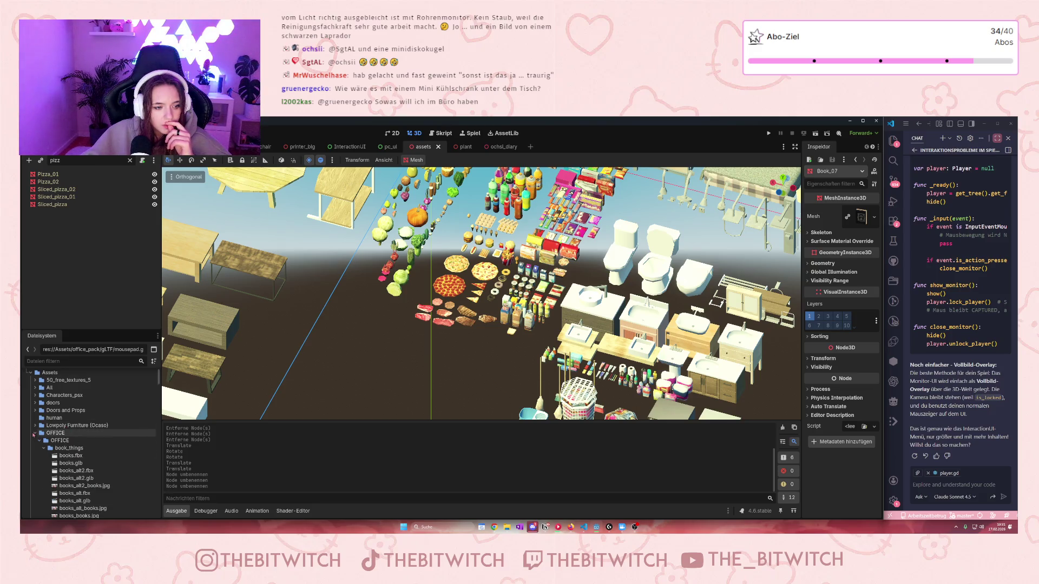
{"action": "scroll", "coordinate": [77, 452], "scroll_direction": "down", "scroll_amount": 4}
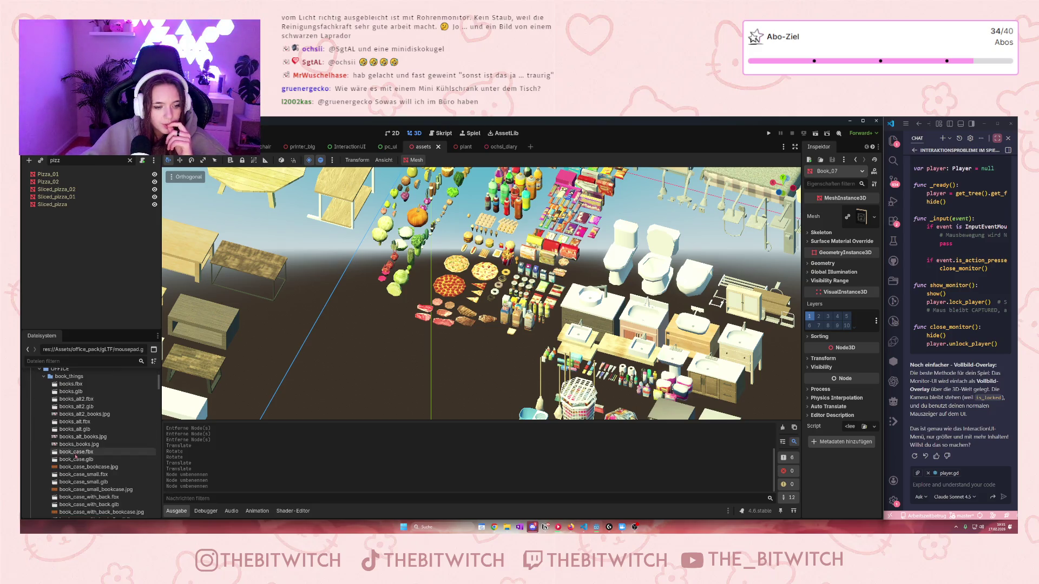
{"action": "scroll", "coordinate": [76, 449], "scroll_direction": "down", "scroll_amount": 3}
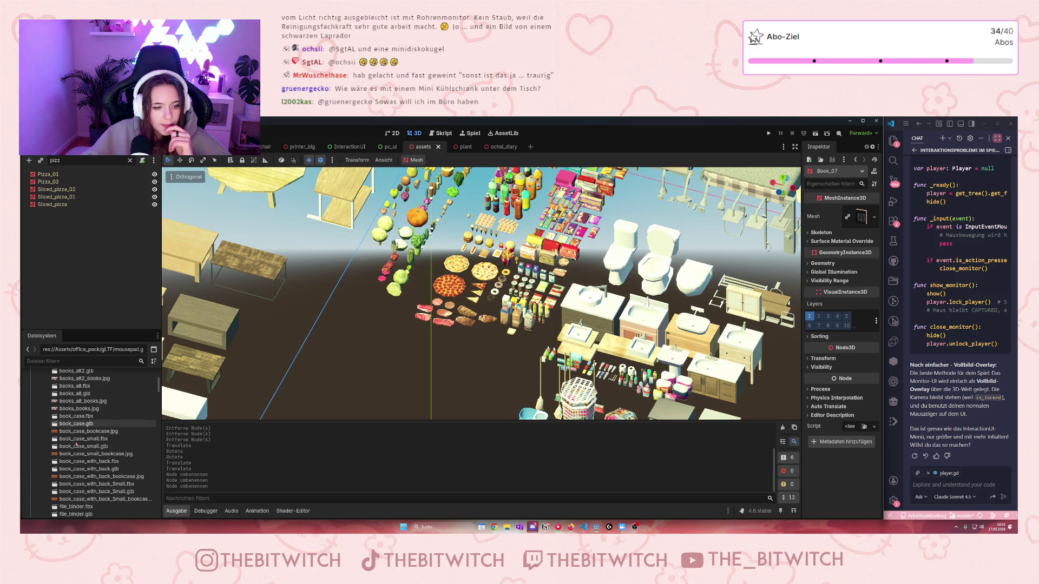
{"action": "scroll", "coordinate": [76, 444], "scroll_direction": "down", "scroll_amount": 3}
{"action": "mouse_move", "coordinate": [76, 435]}
{"action": "left_mouse_down"}
{"action": "mouse_move", "coordinate": [162, 389]}
{"action": "mouse_move", "coordinate": [180, 351]}
{"action": "left_mouse_up"}
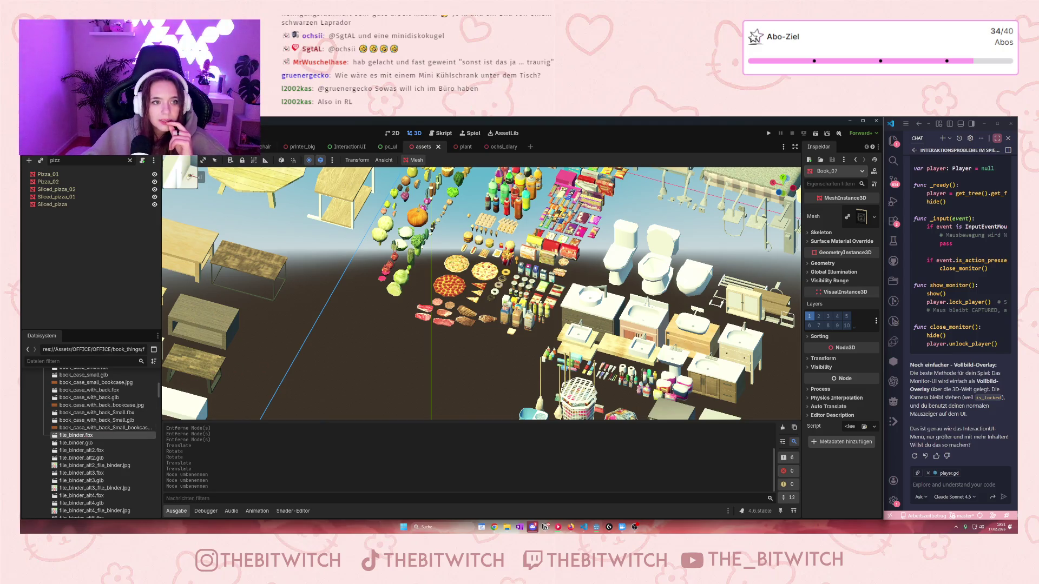
{"action": "left_click_drag", "start_coordinate": [186, 176], "coordinate": [175, 221]}
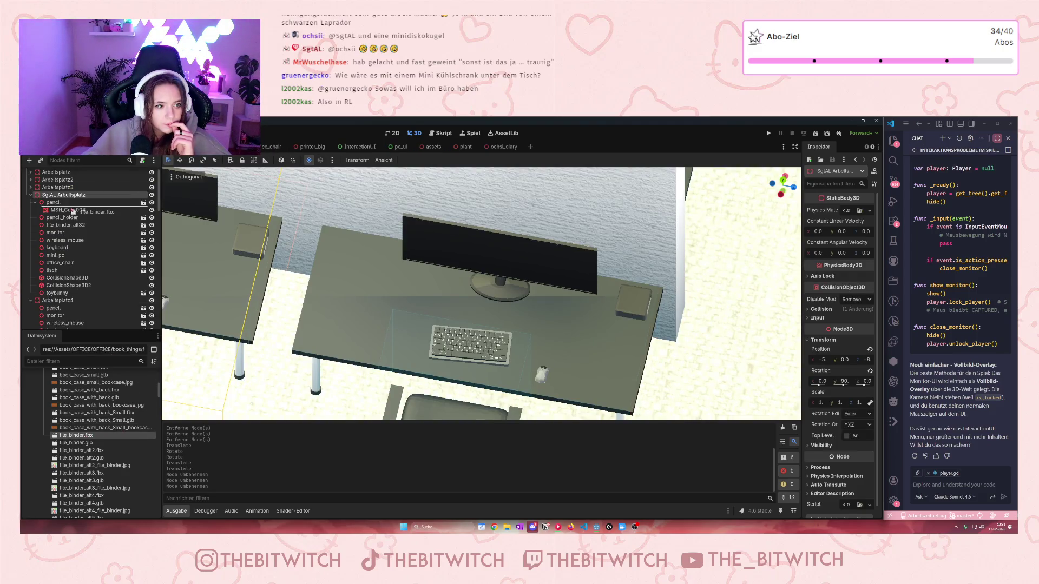
{"action": "mouse_move", "coordinate": [59, 209]}
{"action": "left_mouse_down"}
{"action": "mouse_move", "coordinate": [75, 322]}
{"action": "mouse_move", "coordinate": [70, 217]}
{"action": "left_mouse_up"}
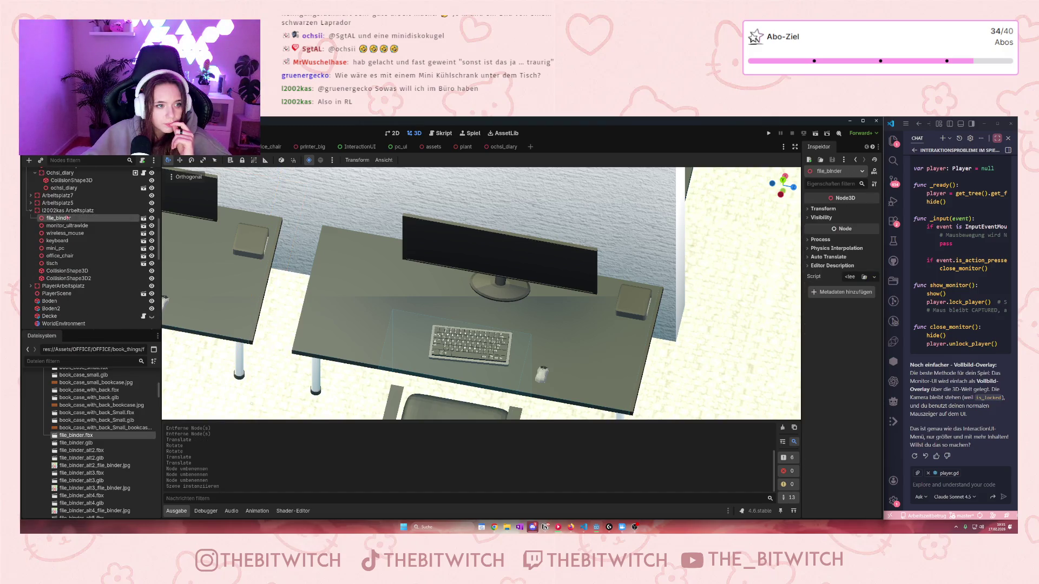
{"action": "scroll", "coordinate": [477, 303], "scroll_direction": "down", "scroll_amount": 5}
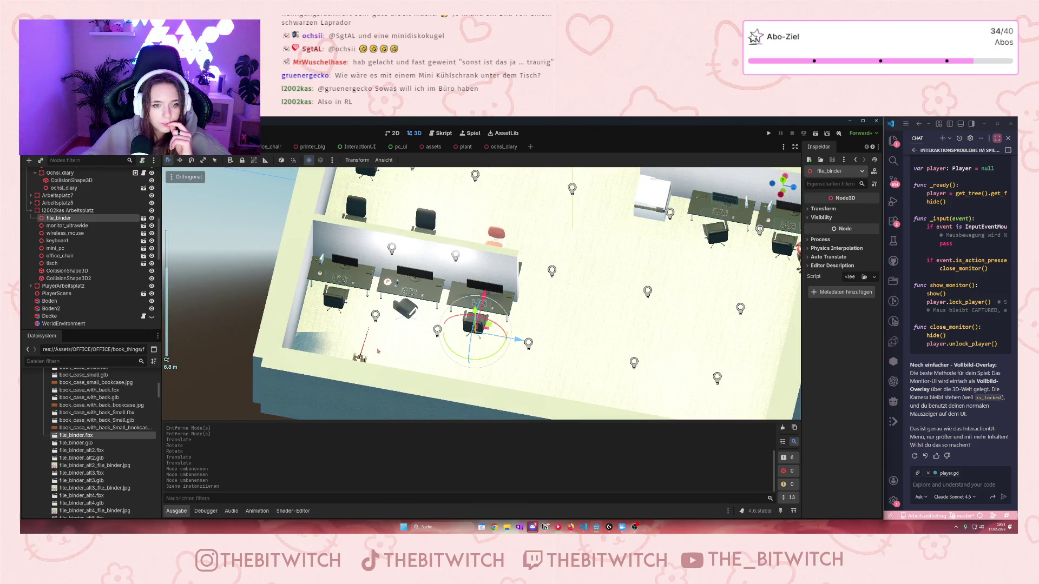
{"action": "scroll", "coordinate": [455, 341], "scroll_direction": "down", "scroll_amount": 6}
{"action": "scroll", "coordinate": [520, 284], "scroll_direction": "down", "scroll_amount": 8}
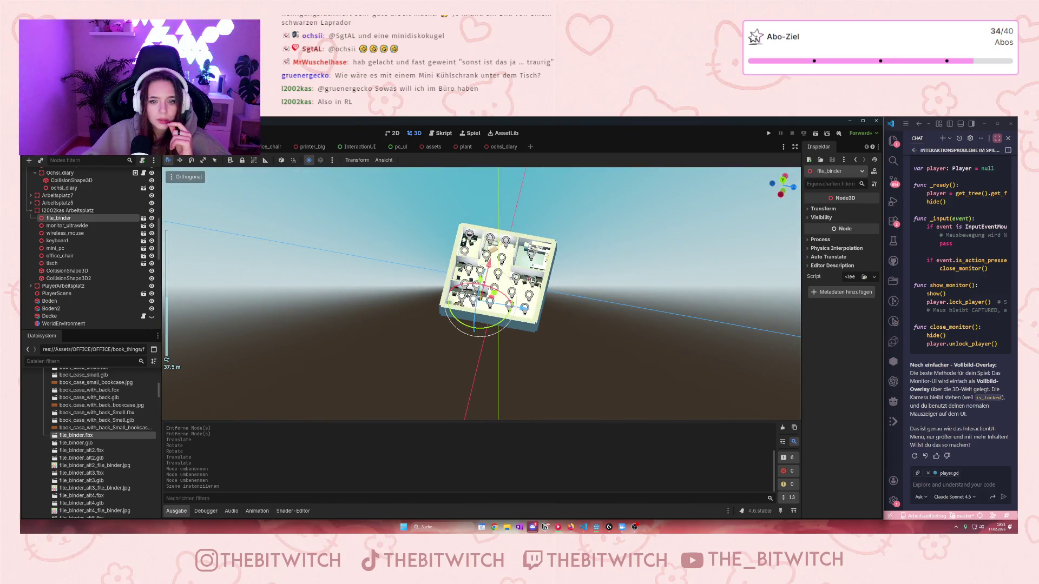
{"action": "key", "text": "f"}
{"action": "mouse_move", "coordinate": [469, 355]}
{"action": "left_mouse_down"}
{"action": "mouse_move", "coordinate": [487, 302]}
{"action": "mouse_move", "coordinate": [457, 295]}
{"action": "left_mouse_up"}
{"action": "scroll", "coordinate": [438, 287], "scroll_direction": "up", "scroll_amount": 5}
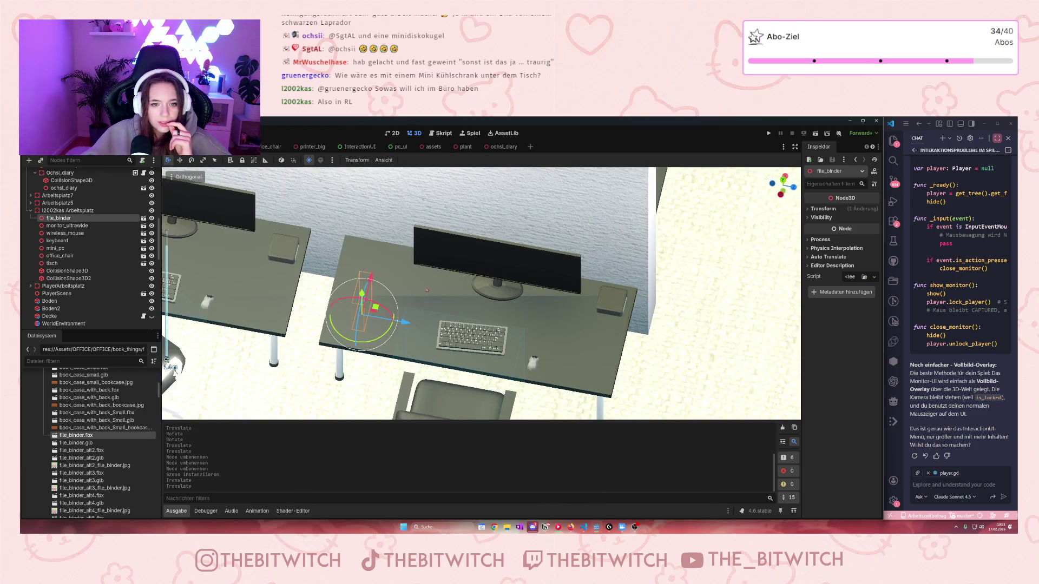
{"action": "left_click_drag", "start_coordinate": [371, 293], "coordinate": [372, 238]}
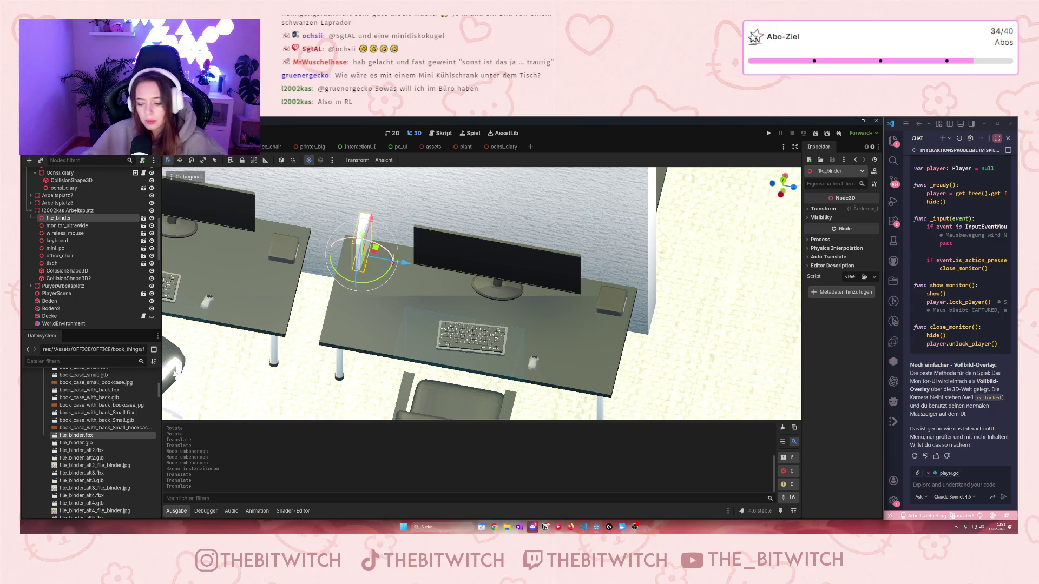
{"action": "key", "text": "Delete"}
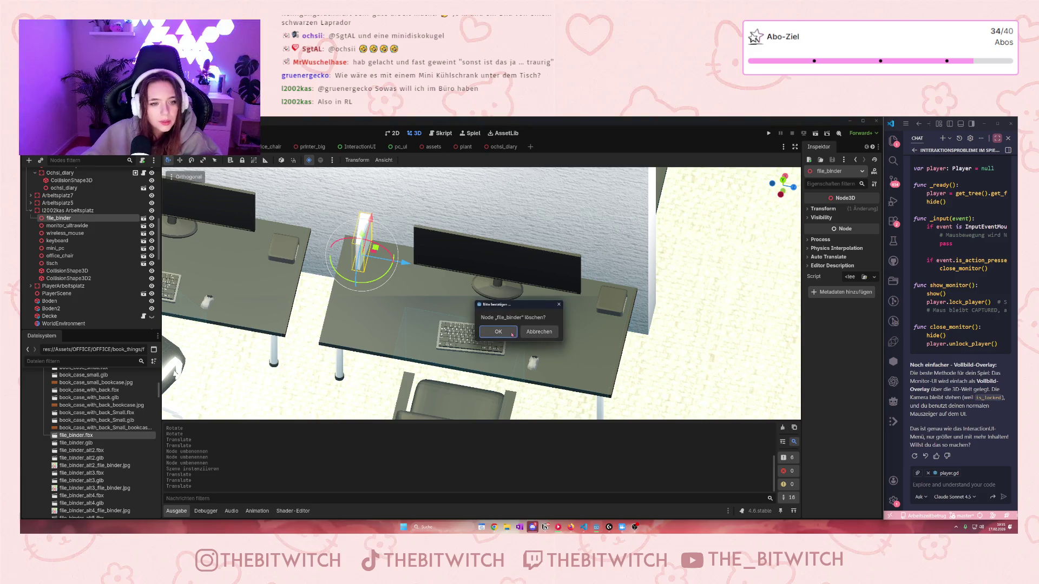
{"action": "left_click", "coordinate": [512, 333]}
{"action": "scroll", "coordinate": [126, 443], "scroll_direction": "down", "scroll_amount": 5}
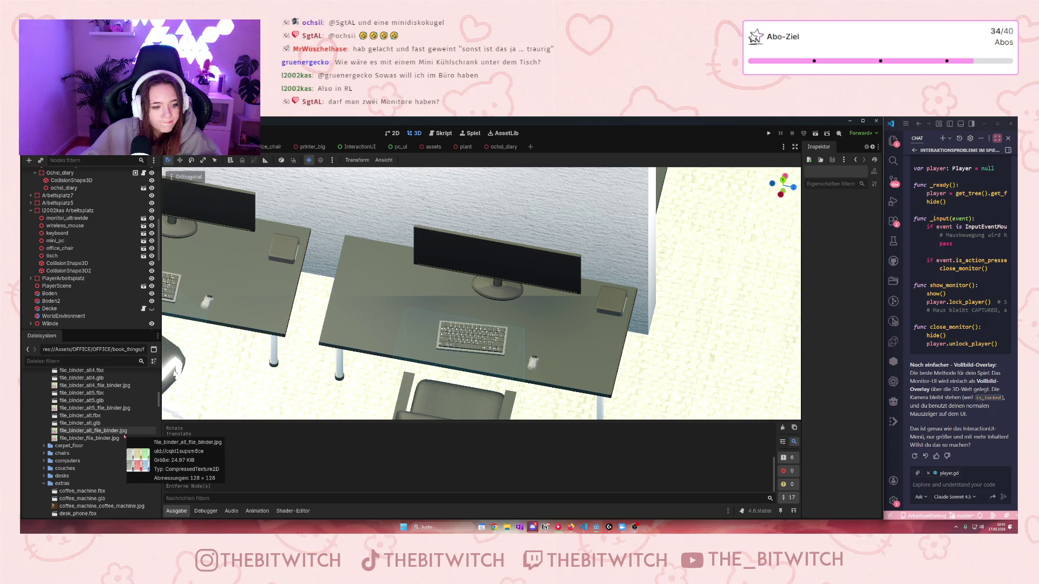
{"action": "scroll", "coordinate": [124, 435], "scroll_direction": "down", "scroll_amount": 2}
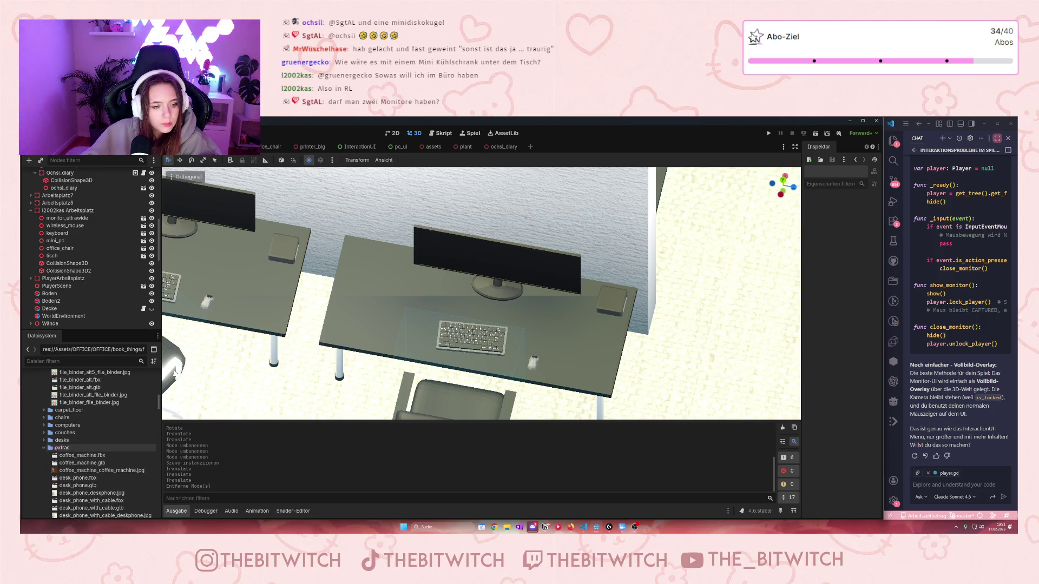
{"action": "scroll", "coordinate": [65, 447], "scroll_direction": "down", "scroll_amount": 10}
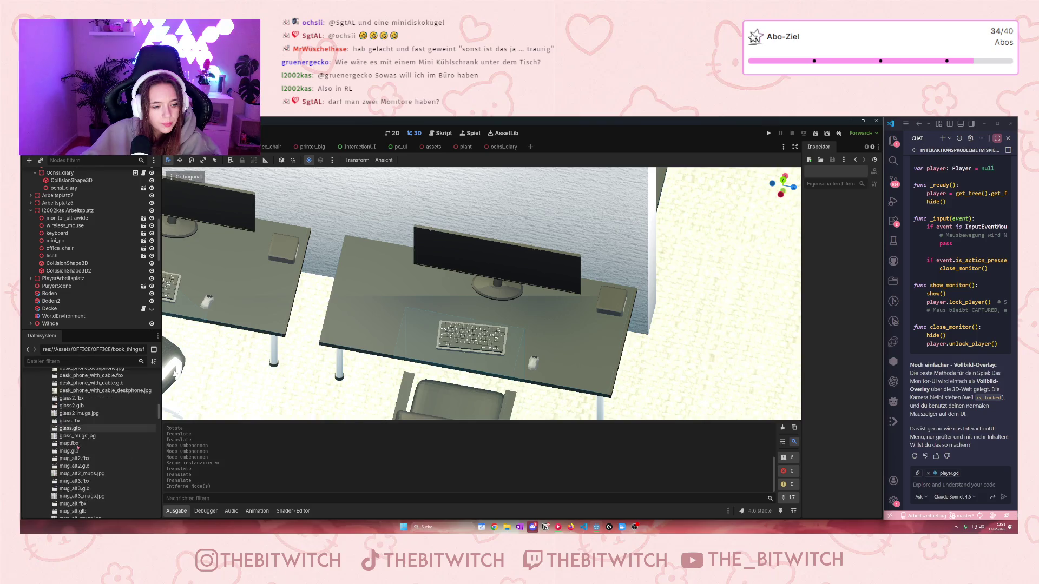
Step: Add water_cooler_bottle_attached.fbx near the sofa and turn it into place
{"action": "scroll", "coordinate": [80, 443], "scroll_direction": "down", "scroll_amount": 6}
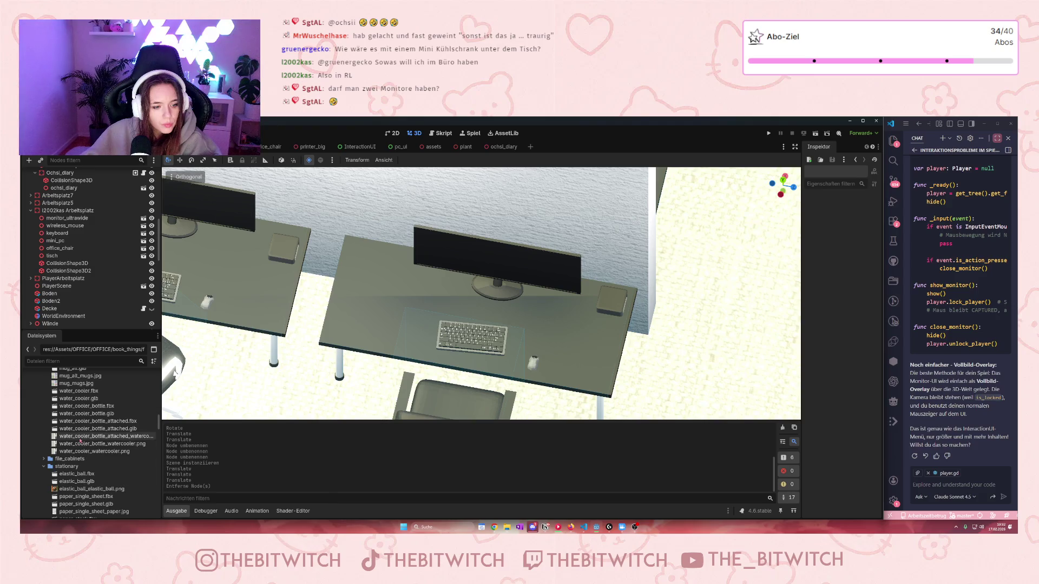
{"action": "scroll", "coordinate": [66, 457], "scroll_direction": "down", "scroll_amount": 1}
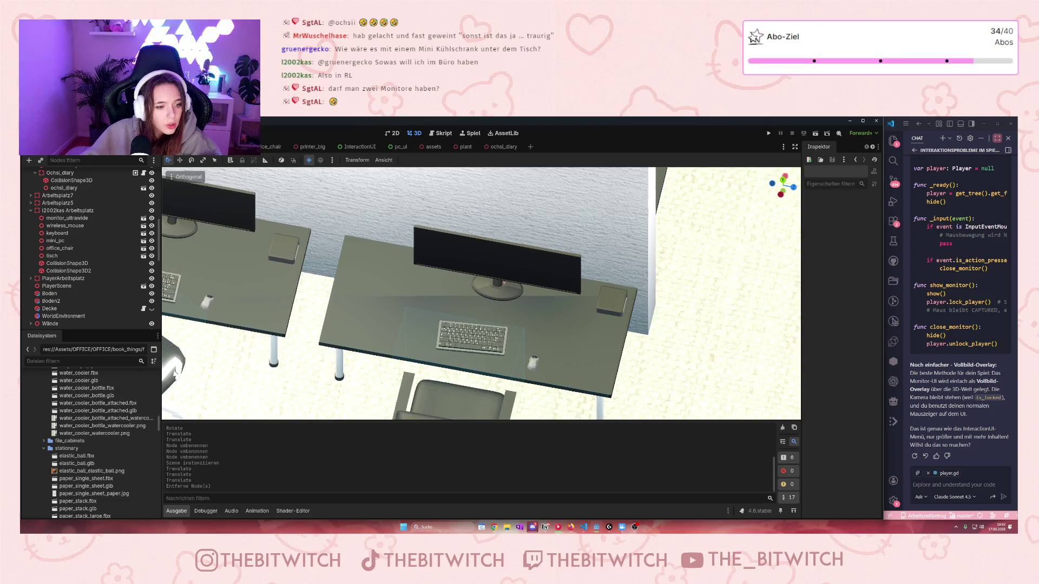
{"action": "left_click_drag", "start_coordinate": [507, 280], "coordinate": [395, 115]}
{"action": "scroll", "coordinate": [399, 322], "scroll_direction": "down", "scroll_amount": 10}
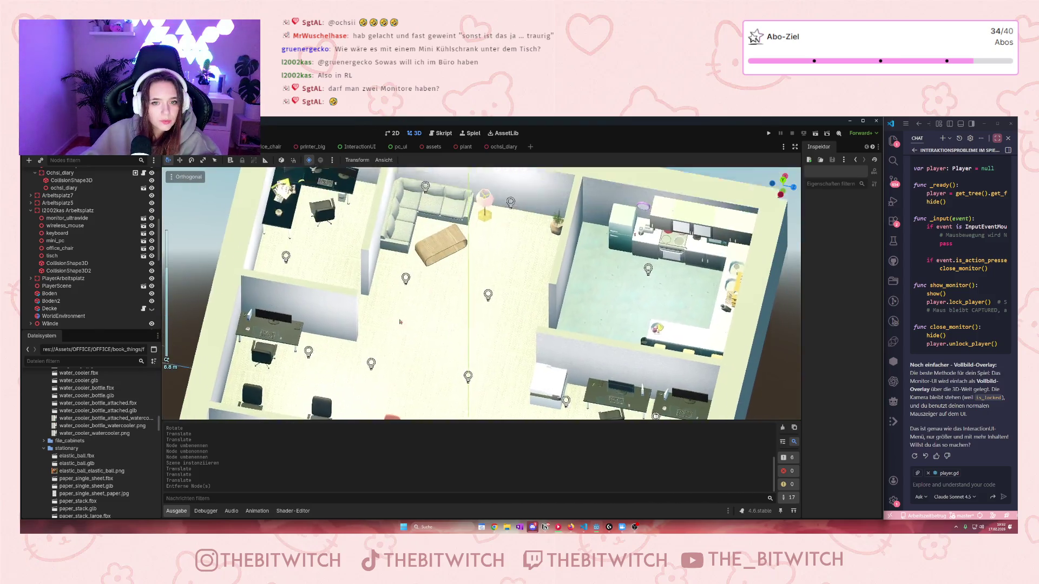
{"action": "scroll", "coordinate": [399, 322], "scroll_direction": "up", "scroll_amount": 5}
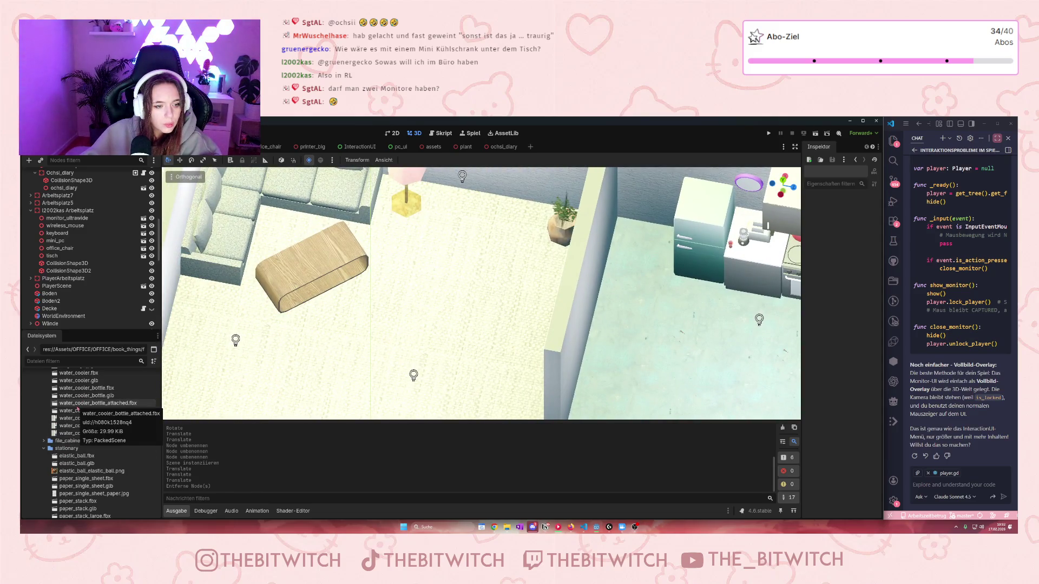
{"action": "mouse_move", "coordinate": [79, 407]}
{"action": "left_mouse_down"}
{"action": "mouse_move", "coordinate": [141, 401]}
{"action": "mouse_move", "coordinate": [444, 238]}
{"action": "mouse_move", "coordinate": [458, 263]}
{"action": "mouse_move", "coordinate": [423, 265]}
{"action": "mouse_move", "coordinate": [385, 221]}
{"action": "left_mouse_up"}
{"action": "mouse_move", "coordinate": [453, 238]}
{"action": "left_mouse_down"}
{"action": "mouse_move", "coordinate": [487, 200]}
{"action": "mouse_move", "coordinate": [487, 352]}
{"action": "mouse_move", "coordinate": [519, 203]}
{"action": "mouse_move", "coordinate": [559, 181]}
{"action": "mouse_move", "coordinate": [558, 192]}
{"action": "left_mouse_up"}
Step: Slide the water cooler along its Z axis and add paper_stack to the viewer's workstation
{"action": "scroll", "coordinate": [492, 249], "scroll_direction": "down", "scroll_amount": 3}
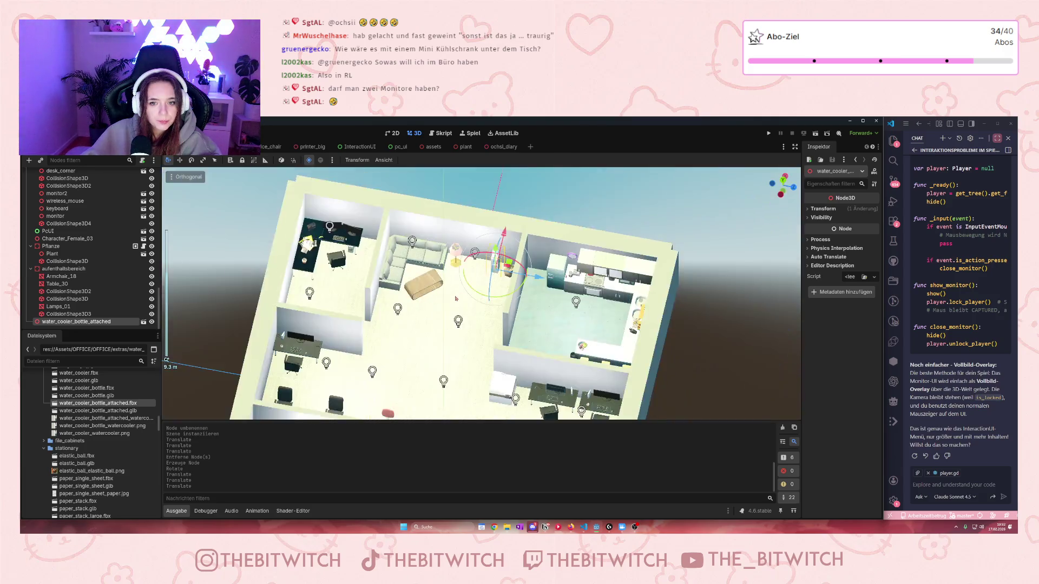
{"action": "scroll", "coordinate": [492, 249], "scroll_direction": "up", "scroll_amount": 2}
{"action": "left_click_drag", "start_coordinate": [555, 255], "coordinate": [527, 250]}
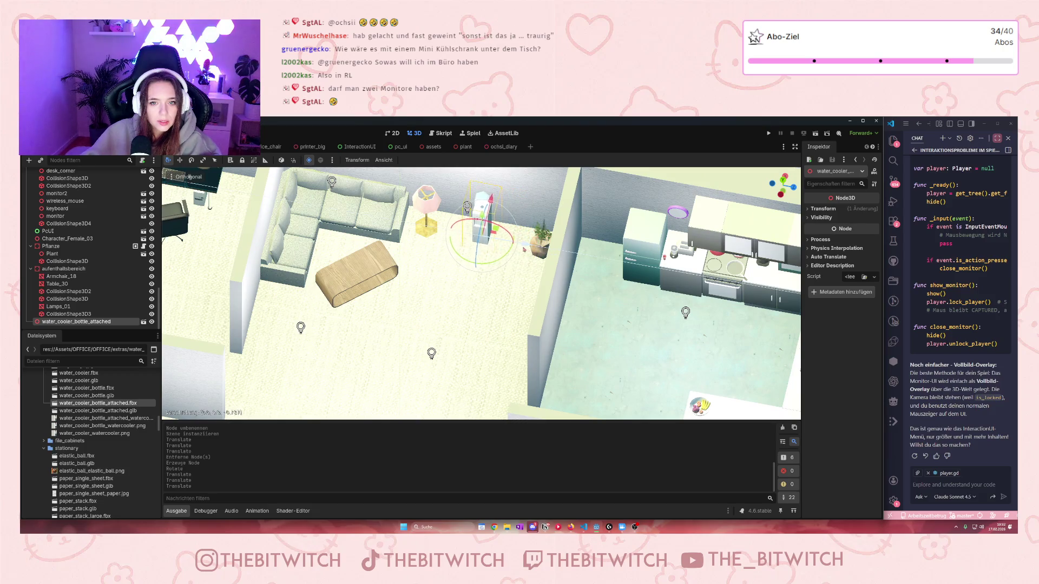
{"action": "scroll", "coordinate": [527, 250], "scroll_direction": "down", "scroll_amount": 5}
{"action": "scroll", "coordinate": [527, 249], "scroll_direction": "up", "scroll_amount": 2}
{"action": "scroll", "coordinate": [352, 295], "scroll_direction": "up", "scroll_amount": 5}
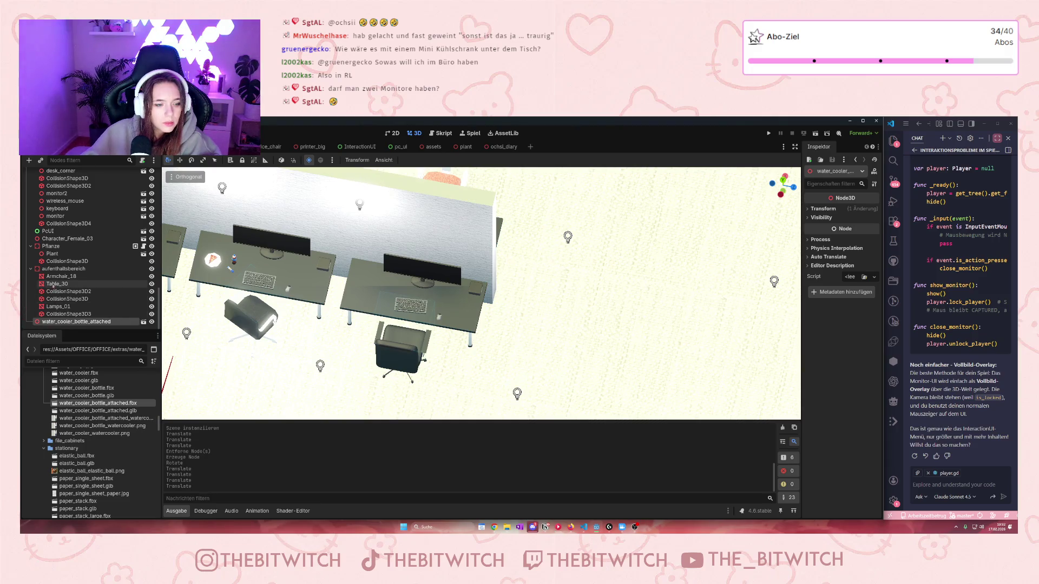
{"action": "scroll", "coordinate": [85, 450], "scroll_direction": "down", "scroll_amount": 5}
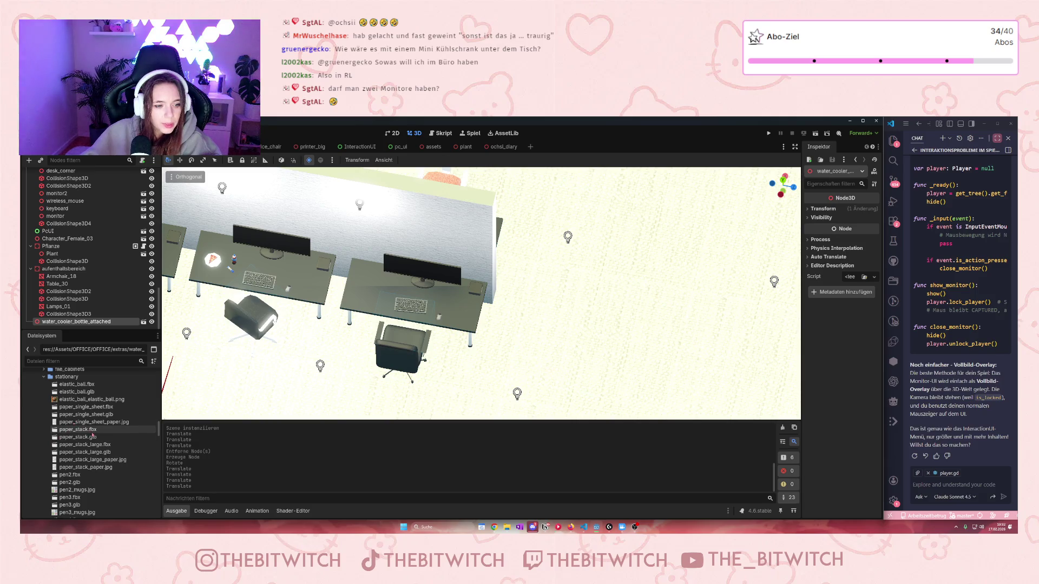
{"action": "mouse_move", "coordinate": [88, 434]}
{"action": "left_mouse_down"}
{"action": "mouse_move", "coordinate": [216, 352]}
{"action": "mouse_move", "coordinate": [374, 295]}
{"action": "mouse_move", "coordinate": [67, 278]}
{"action": "mouse_move", "coordinate": [69, 246]}
{"action": "mouse_move", "coordinate": [92, 273]}
{"action": "mouse_move", "coordinate": [65, 240]}
{"action": "left_mouse_up"}
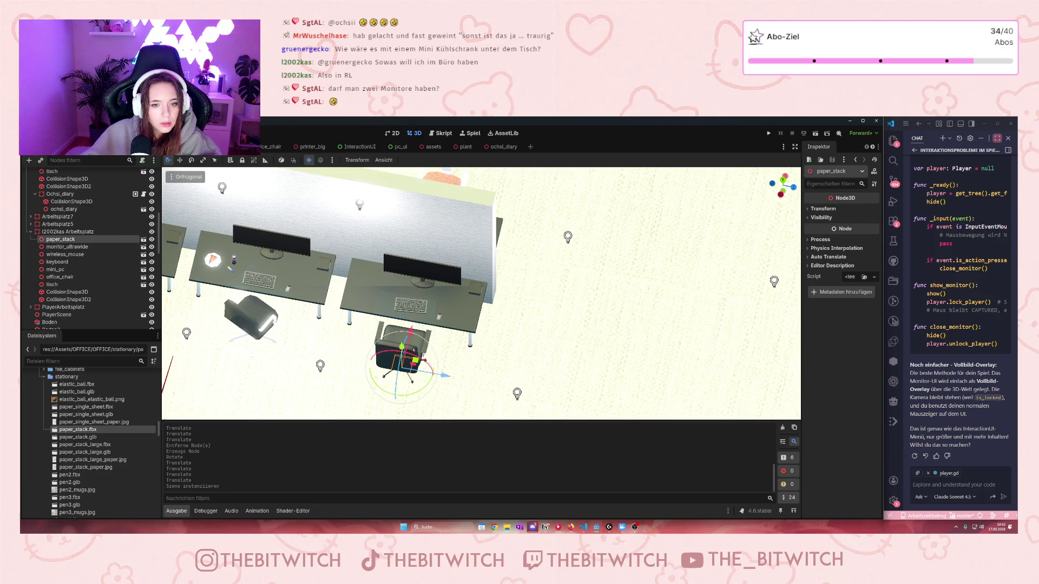
Step: Move the paper stack from the chair onto the desk, then save and run the game
{"action": "mouse_move", "coordinate": [410, 331]}
{"action": "left_mouse_down"}
{"action": "mouse_move", "coordinate": [428, 284]}
{"action": "mouse_move", "coordinate": [381, 265]}
{"action": "mouse_move", "coordinate": [382, 230]}
{"action": "mouse_move", "coordinate": [365, 264]}
{"action": "mouse_move", "coordinate": [301, 251]}
{"action": "left_mouse_up"}
{"action": "scroll", "coordinate": [443, 288], "scroll_direction": "up", "scroll_amount": 5}
{"action": "scroll", "coordinate": [577, 317], "scroll_direction": "up", "scroll_amount": 5}
{"action": "mouse_move", "coordinate": [576, 317]}
{"action": "left_mouse_down"}
{"action": "mouse_move", "coordinate": [421, 296]}
{"action": "mouse_move", "coordinate": [412, 320]}
{"action": "mouse_move", "coordinate": [425, 259]}
{"action": "mouse_move", "coordinate": [426, 272]}
{"action": "left_mouse_up"}
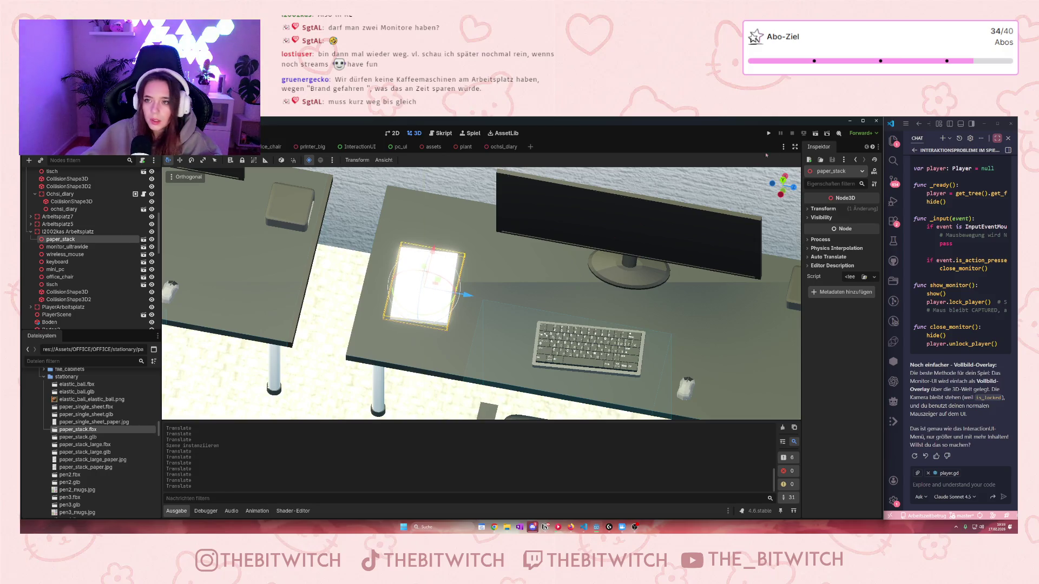
{"action": "key", "text": "F5"}
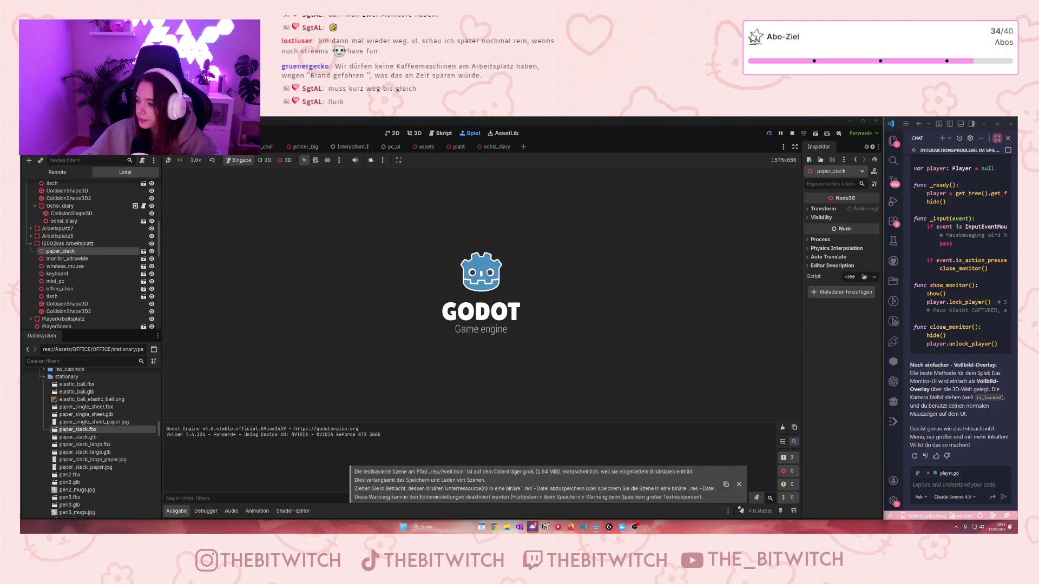
Step: Walk through the running game to inspect the desks and paper stack, then stop it with F8
{"action": "key", "text": "w"}
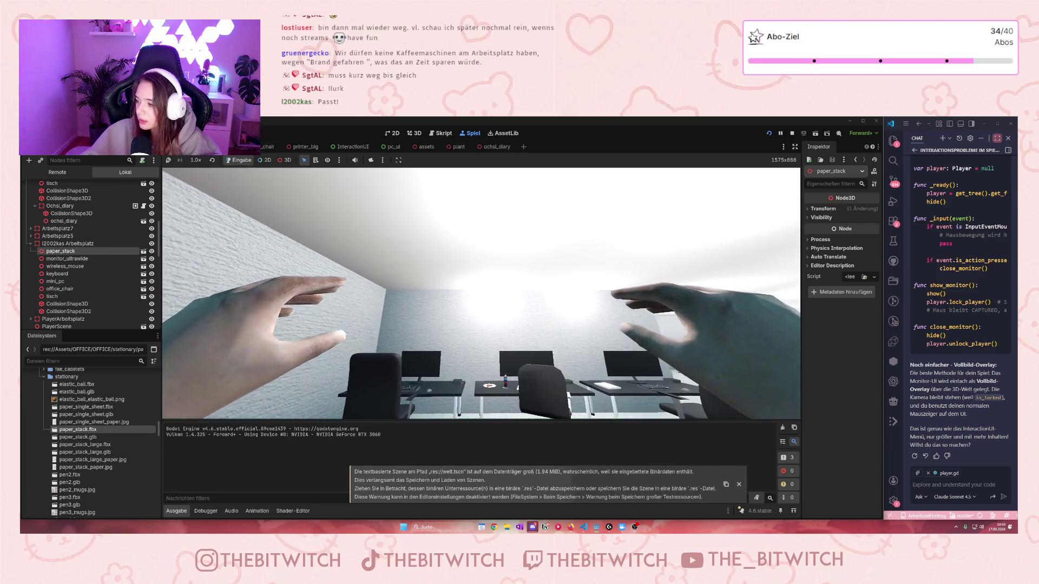
{"action": "key", "text": "w"}
{"action": "key", "text": "w"}
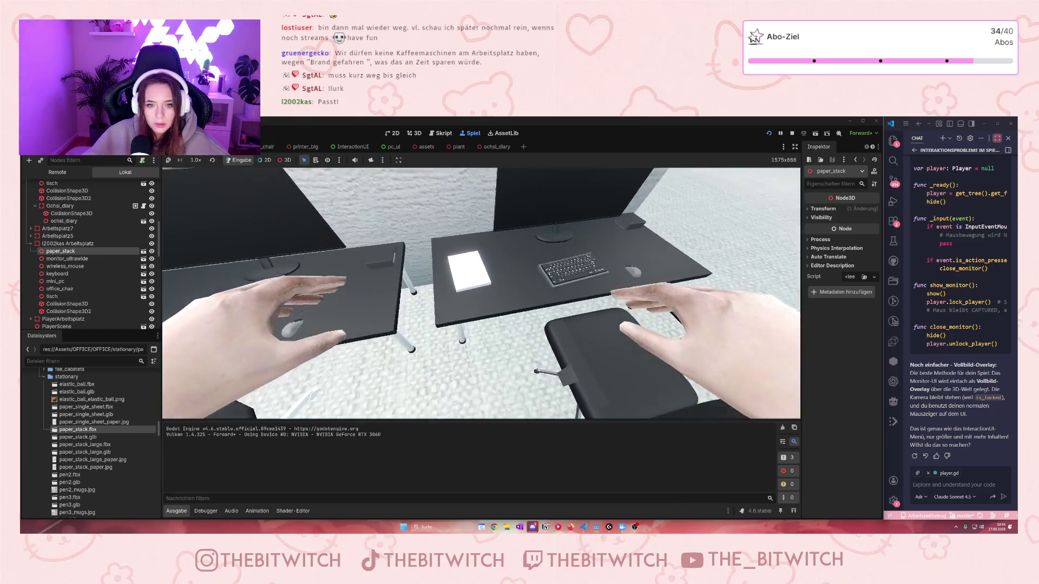
{"action": "key", "text": "w"}
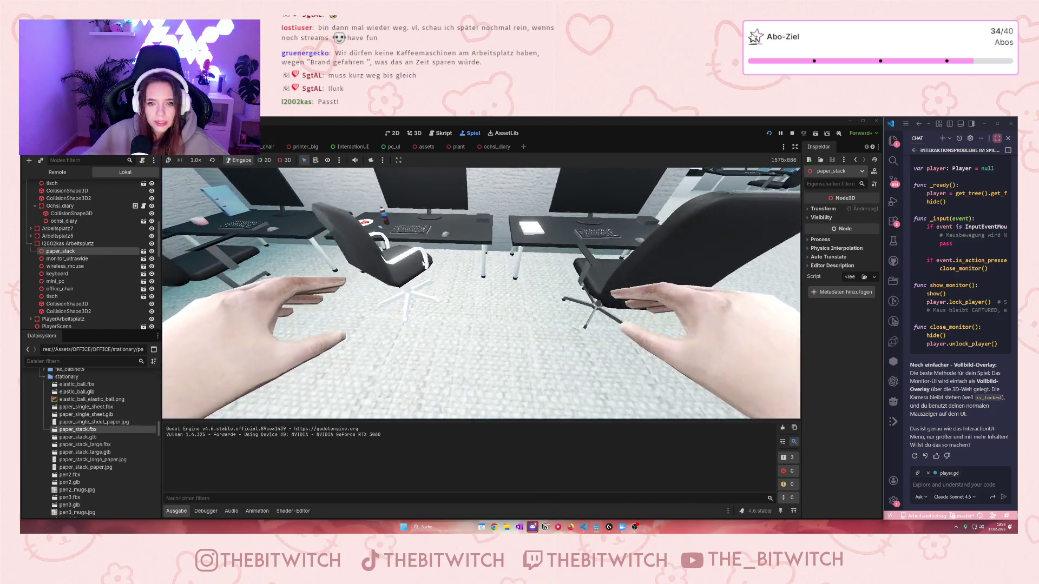
{"action": "key", "text": "w"}
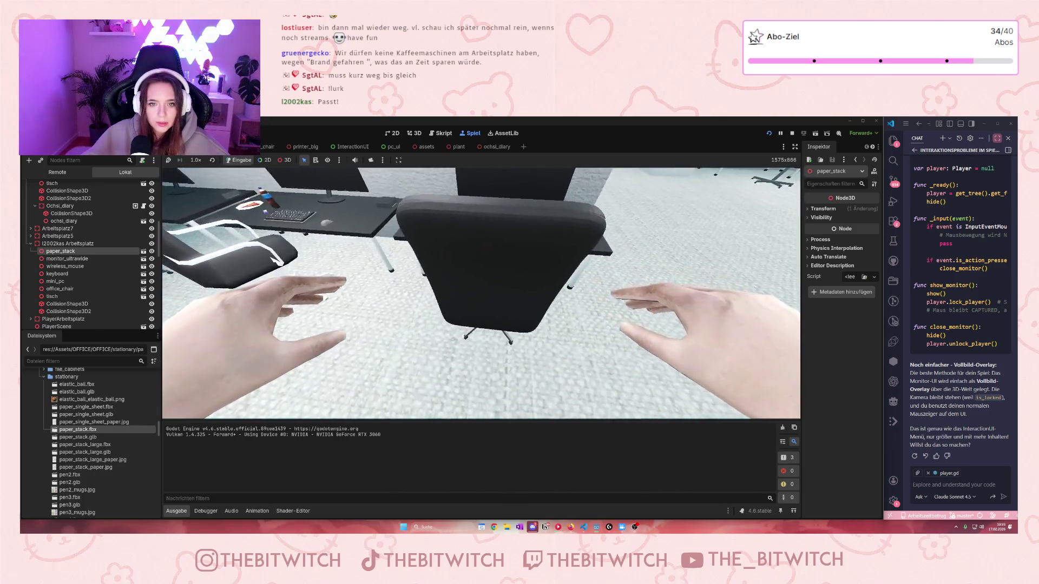
{"action": "key", "text": "w"}
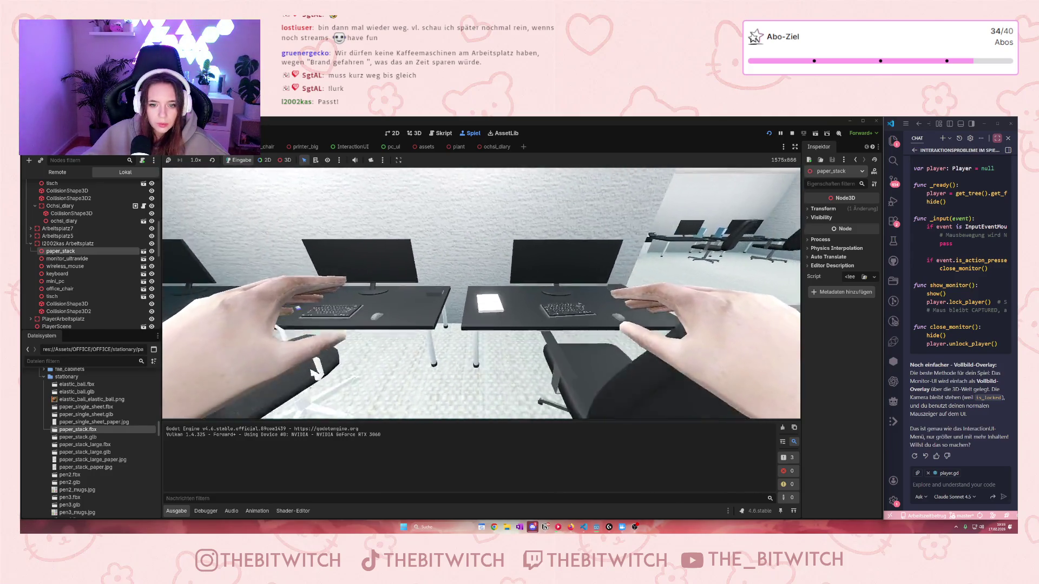
{"action": "key", "text": "w"}
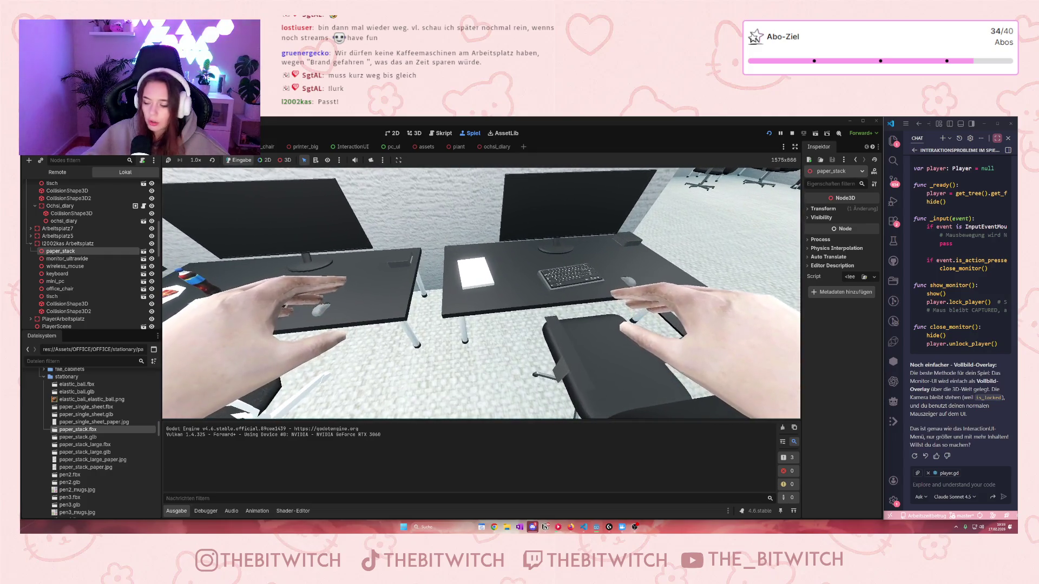
{"action": "key", "text": "w"}
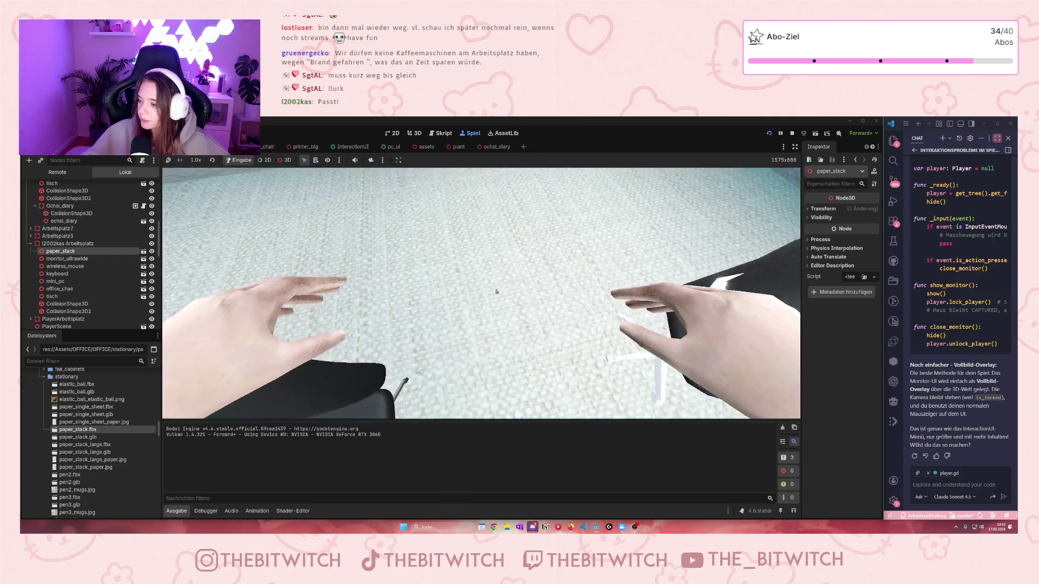
{"action": "key", "text": "F8"}
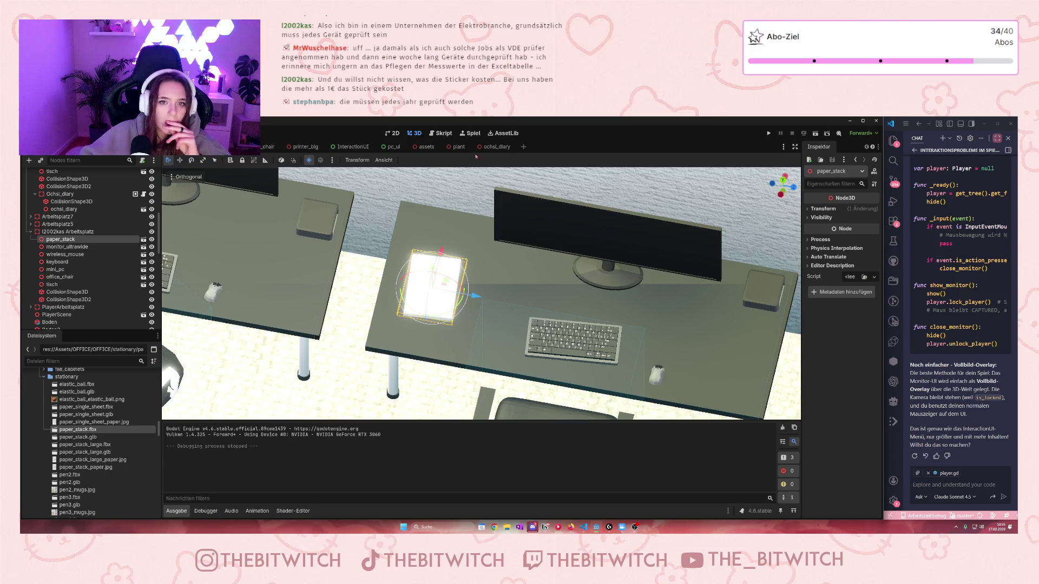
Step: In the assets scene, pan among the bottles and snacks and select the orange-red Soda_10 bottle
{"action": "left_click", "coordinate": [425, 147]}
{"action": "scroll", "coordinate": [545, 342], "scroll_direction": "up", "scroll_amount": 6}
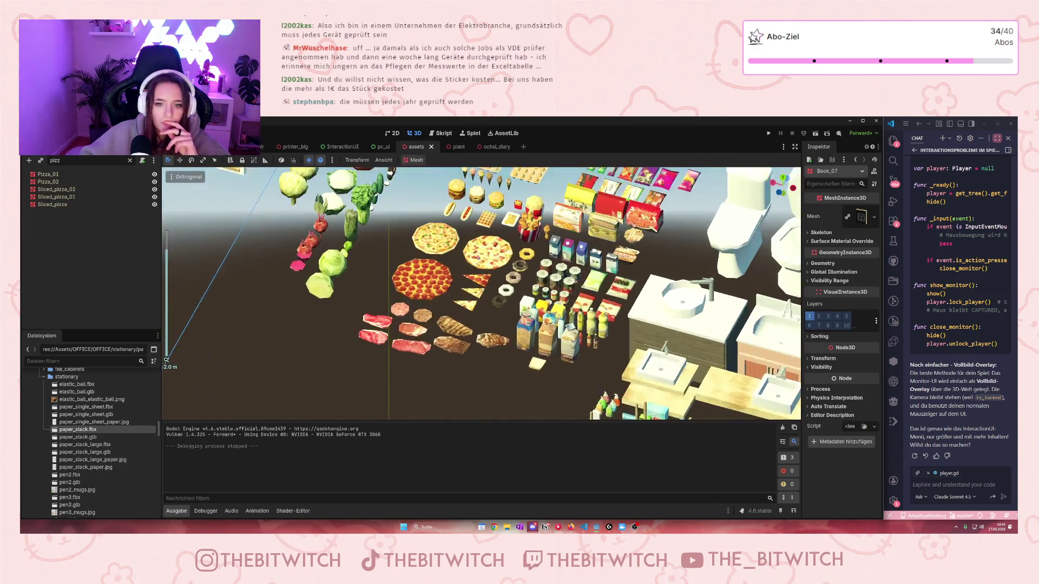
{"action": "left_click_drag", "start_coordinate": [545, 342], "coordinate": [509, 277]}
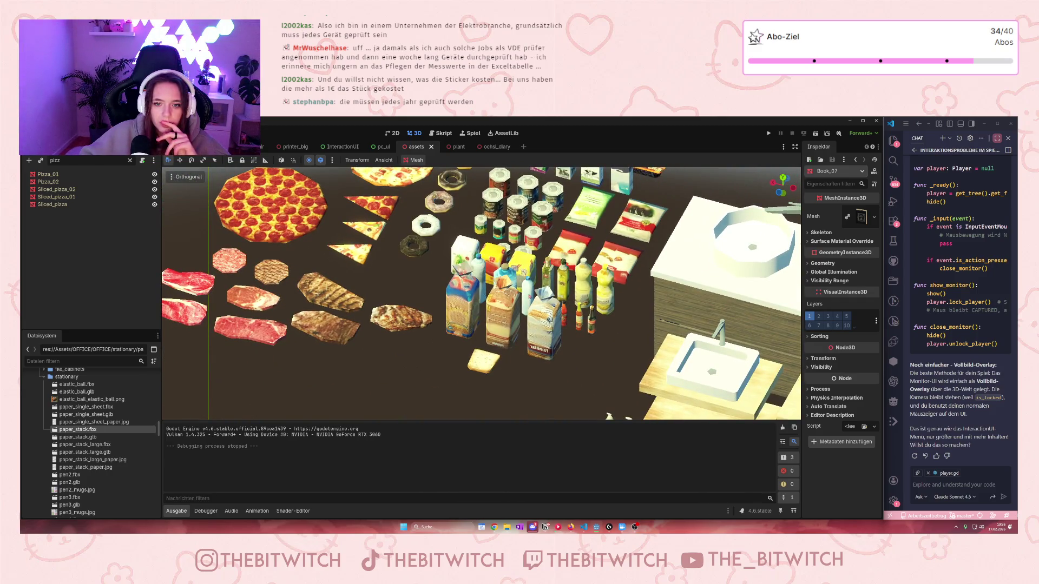
{"action": "left_click", "coordinate": [528, 296]}
{"action": "mouse_move", "coordinate": [545, 215]}
{"action": "left_mouse_down"}
{"action": "mouse_move", "coordinate": [546, 358]}
{"action": "mouse_move", "coordinate": [493, 317]}
{"action": "left_mouse_up"}
{"action": "scroll", "coordinate": [545, 260], "scroll_direction": "down", "scroll_amount": 3}
{"action": "scroll", "coordinate": [547, 359], "scroll_direction": "up", "scroll_amount": 3}
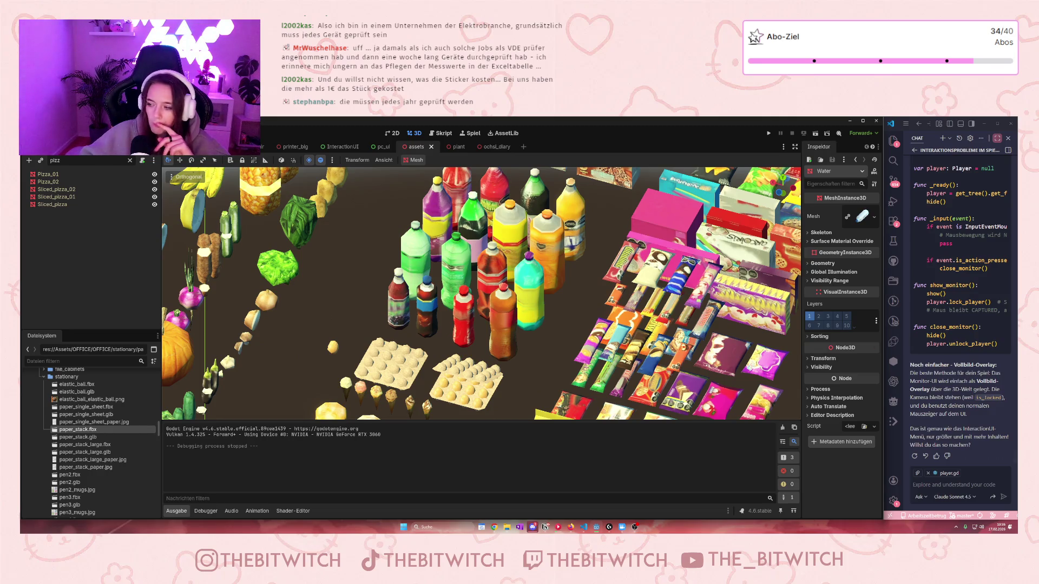
{"action": "left_click_drag", "start_coordinate": [517, 231], "coordinate": [515, 294]}
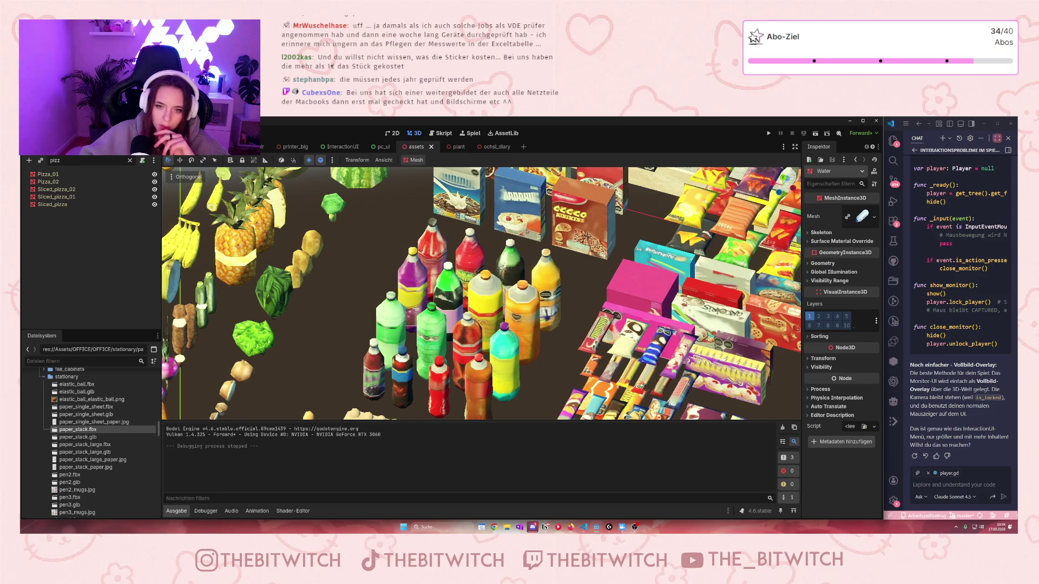
{"action": "scroll", "coordinate": [481, 292], "scroll_direction": "down", "scroll_amount": 4}
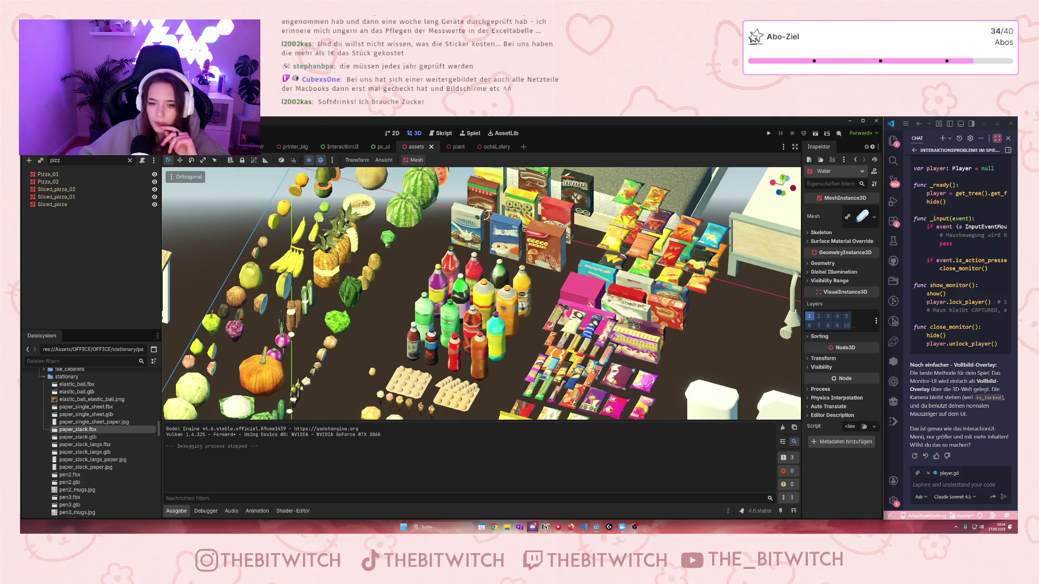
{"action": "scroll", "coordinate": [445, 233], "scroll_direction": "up", "scroll_amount": 5}
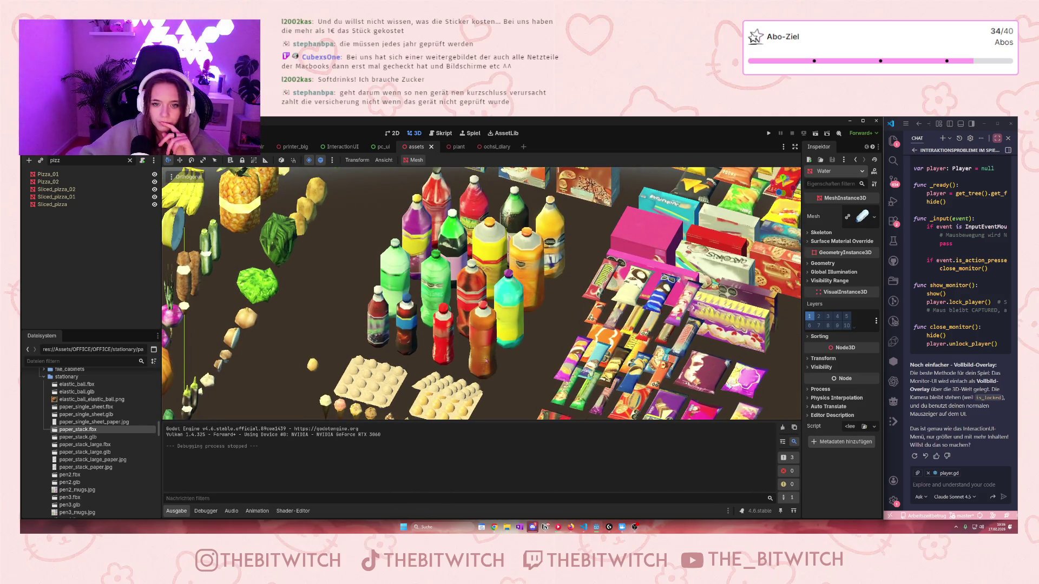
{"action": "left_click", "coordinate": [470, 292]}
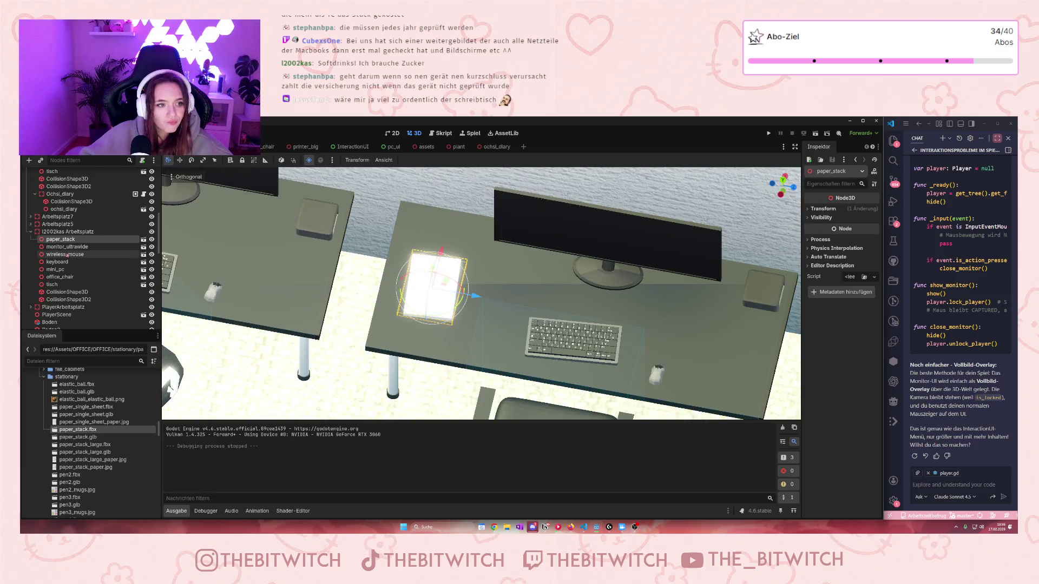
Step: Paste Soda_10 as a child of monitor_ultrawide and move it onto the desk
{"action": "left_click", "coordinate": [68, 247]}
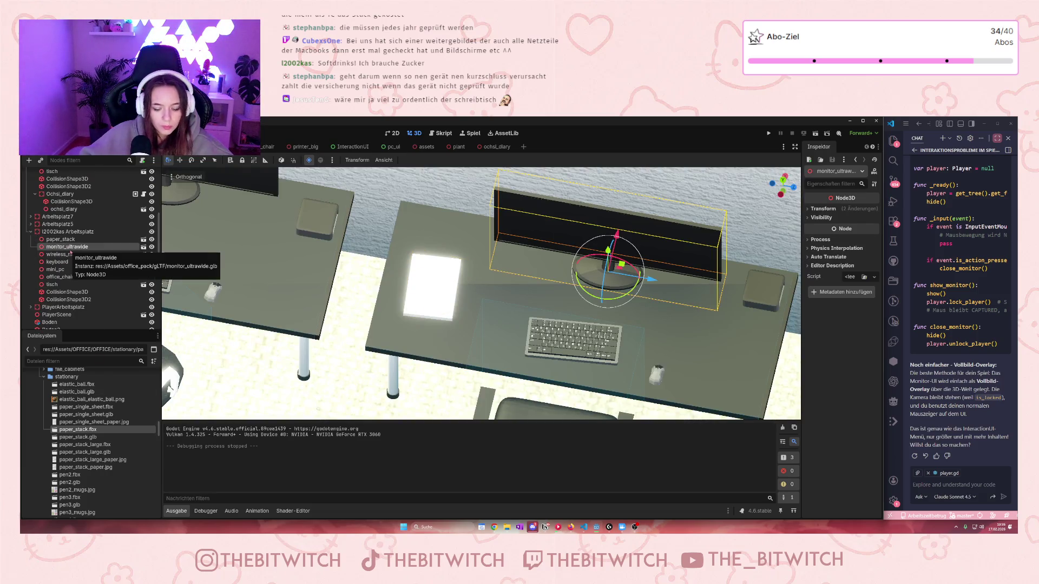
{"action": "key", "text": "ctrl+v"}
{"action": "scroll", "coordinate": [438, 331], "scroll_direction": "down", "scroll_amount": 8}
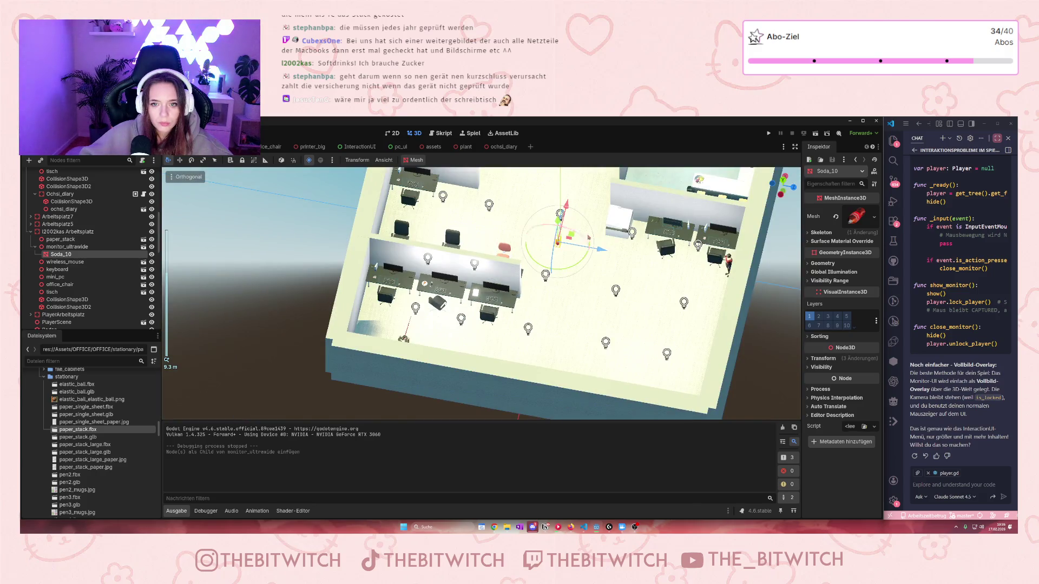
{"action": "mouse_move", "coordinate": [583, 244]}
{"action": "left_mouse_down"}
{"action": "mouse_move", "coordinate": [574, 341]}
{"action": "mouse_move", "coordinate": [494, 348]}
{"action": "mouse_move", "coordinate": [522, 233]}
{"action": "mouse_move", "coordinate": [523, 313]}
{"action": "mouse_move", "coordinate": [522, 265]}
{"action": "mouse_move", "coordinate": [534, 280]}
{"action": "mouse_move", "coordinate": [500, 276]}
{"action": "left_mouse_up"}
{"action": "scroll", "coordinate": [512, 348], "scroll_direction": "up", "scroll_amount": 6}
Step: Shift the paper stack slightly and nudge the soda bottle into its final spot
{"action": "left_click", "coordinate": [458, 289]}
{"action": "key", "text": "f"}
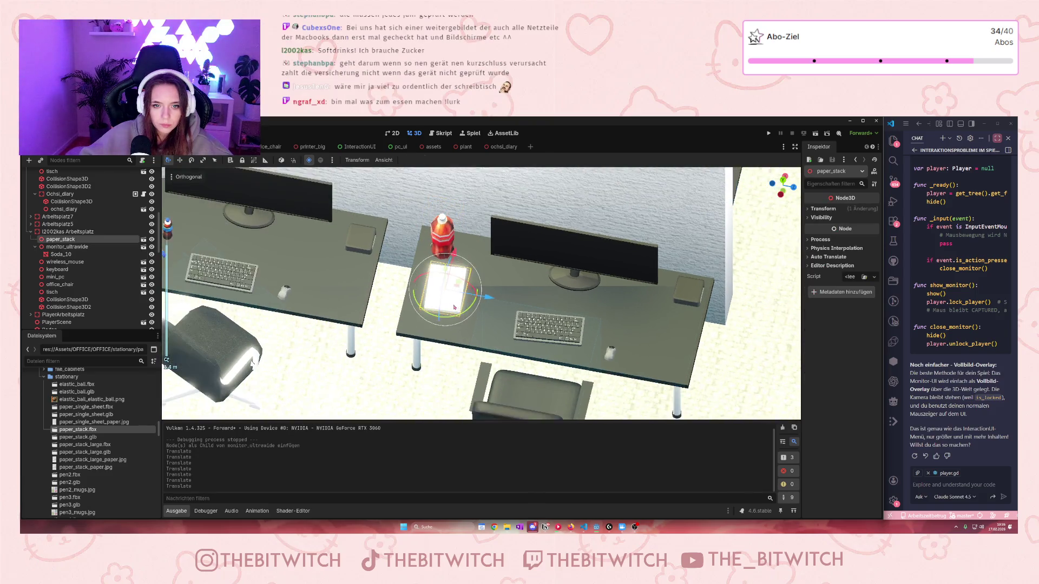
{"action": "left_click_drag", "start_coordinate": [471, 318], "coordinate": [480, 318]}
{"action": "left_click", "coordinate": [422, 211]}
{"action": "scroll", "coordinate": [434, 222], "scroll_direction": "up", "scroll_amount": 2}
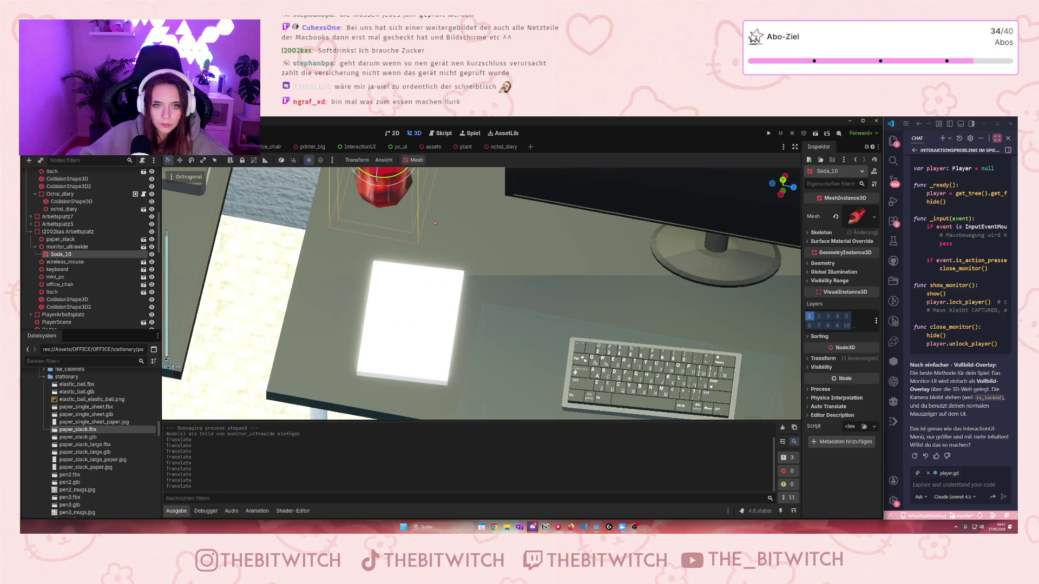
{"action": "key", "text": "f"}
{"action": "left_click_drag", "start_coordinate": [426, 233], "coordinate": [425, 232]}
Step: Pan across the desk and select the desk tisch
{"action": "scroll", "coordinate": [521, 289], "scroll_direction": "down", "scroll_amount": 3}
{"action": "scroll", "coordinate": [521, 289], "scroll_direction": "up", "scroll_amount": 1}
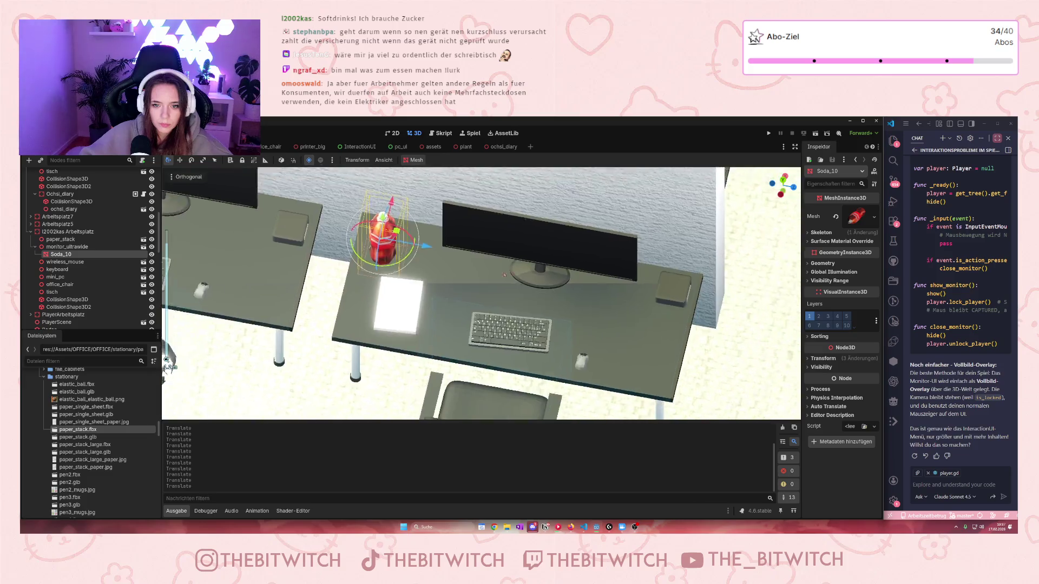
{"action": "left_click_drag", "start_coordinate": [521, 289], "coordinate": [552, 302]}
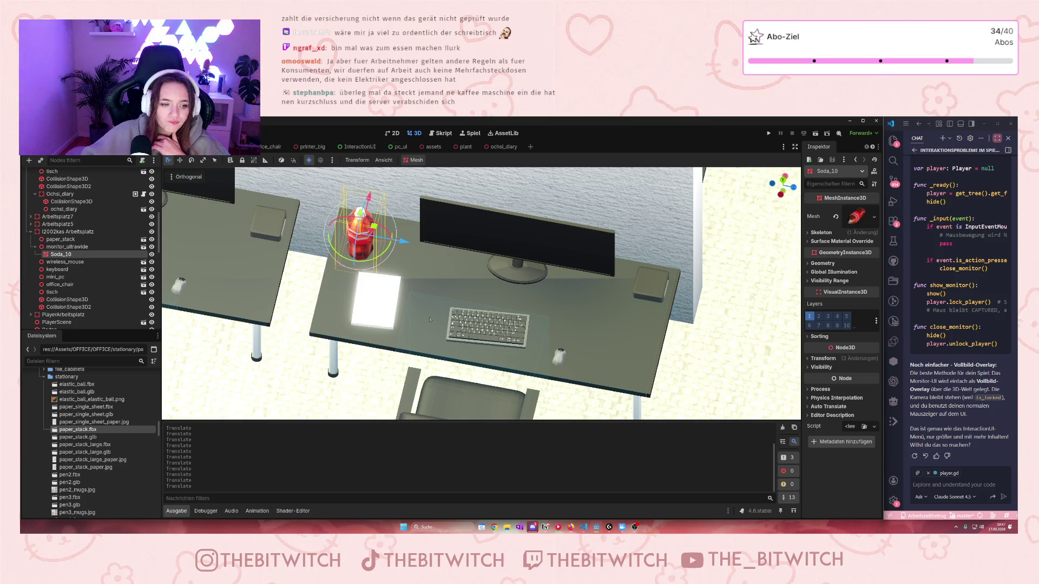
{"action": "scroll", "coordinate": [478, 301], "scroll_direction": "down", "scroll_amount": 5}
{"action": "scroll", "coordinate": [478, 300], "scroll_direction": "up", "scroll_amount": 4}
{"action": "left_click", "coordinate": [560, 303]}
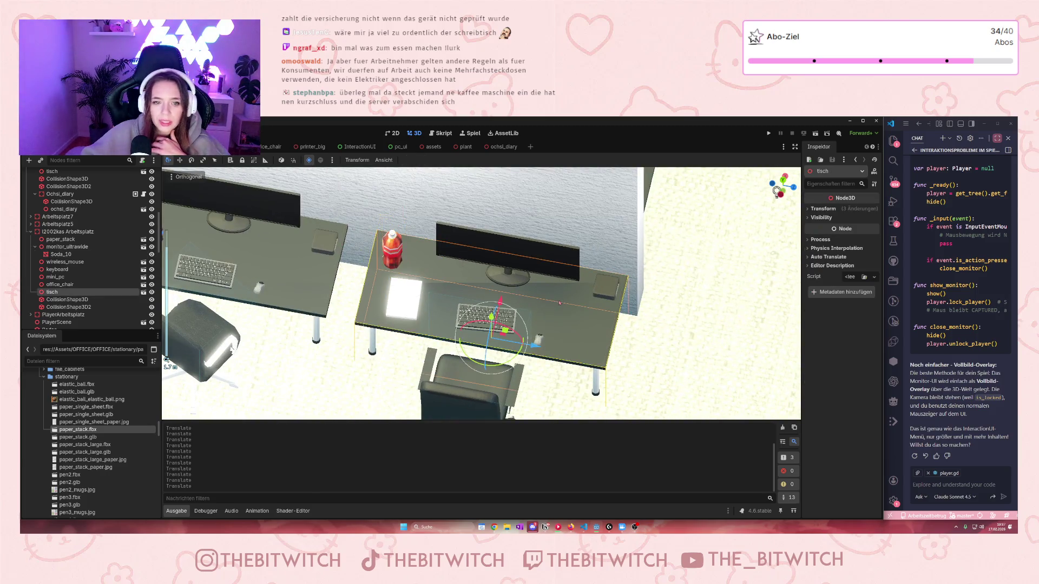
Step: Save the office scene, walk the running game past the soda bottle's desk, then stop the test
{"action": "scroll", "coordinate": [546, 320], "scroll_direction": "up", "scroll_amount": 2}
{"action": "key", "text": "ctrl+s"}
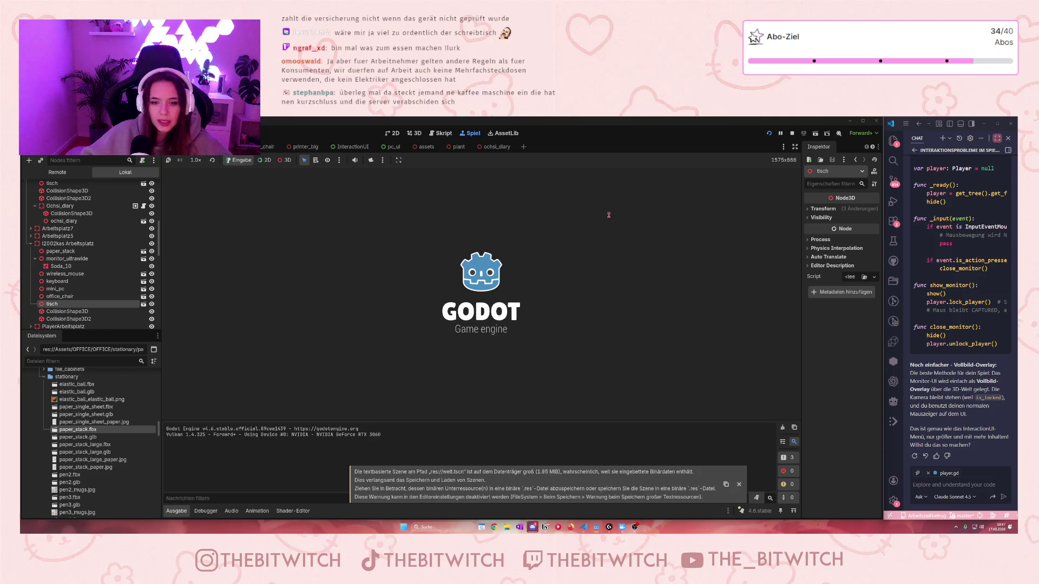
{"action": "key", "text": "w"}
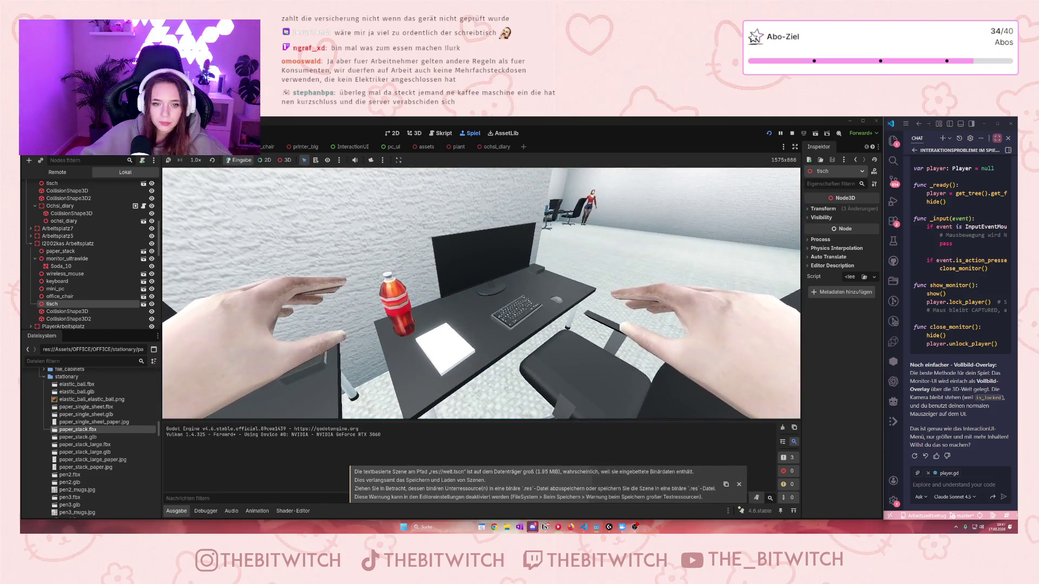
{"action": "key", "text": "d"}
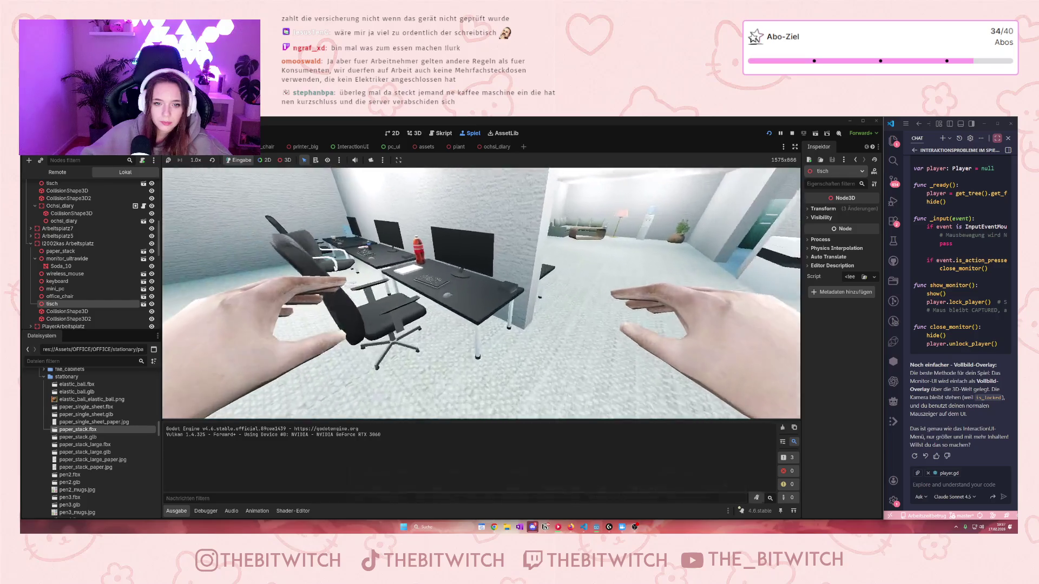
{"action": "key", "text": "s"}
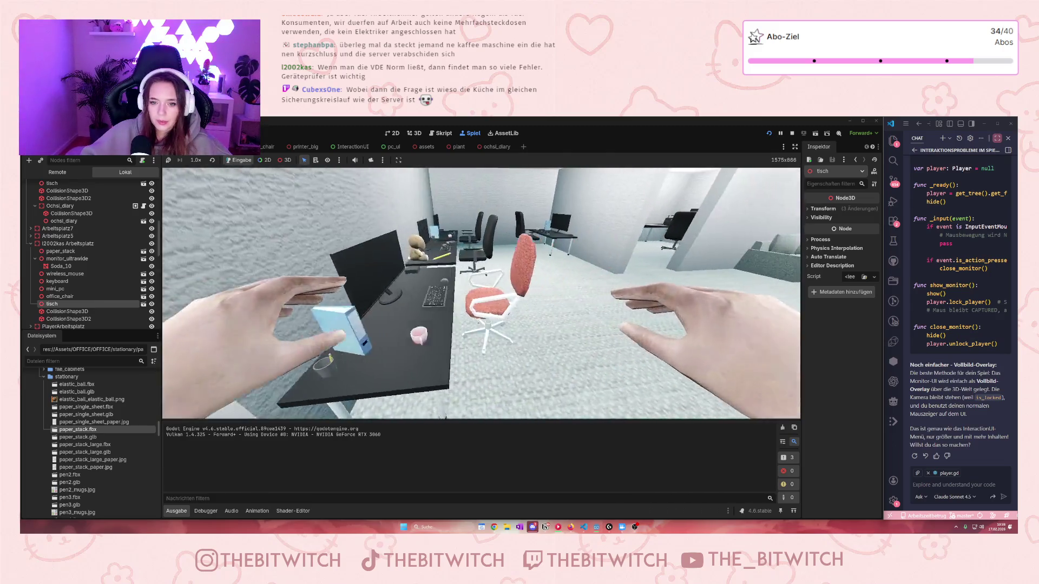
{"action": "key", "text": "a"}
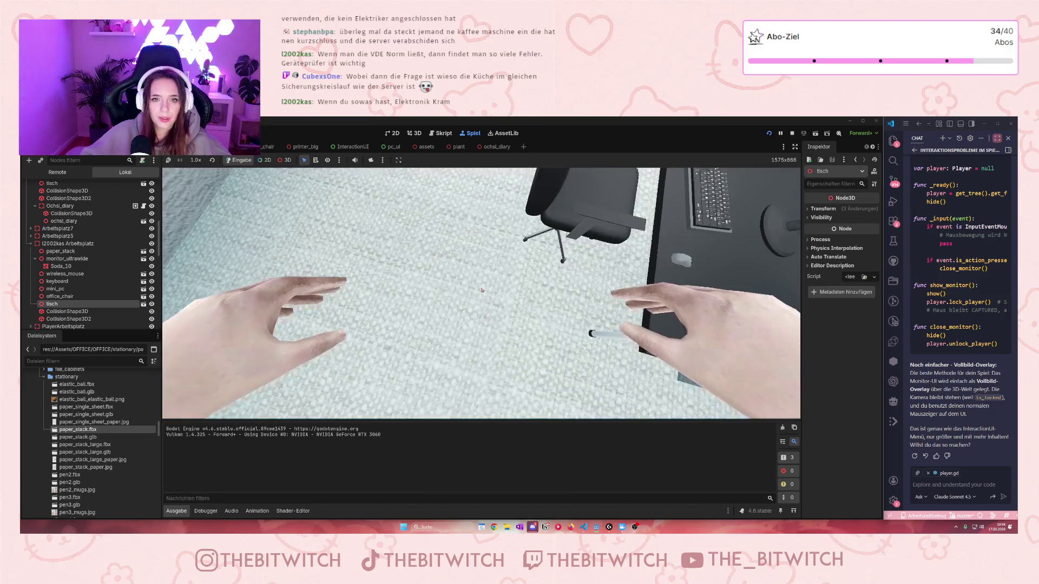
{"action": "left_click", "coordinate": [479, 235]}
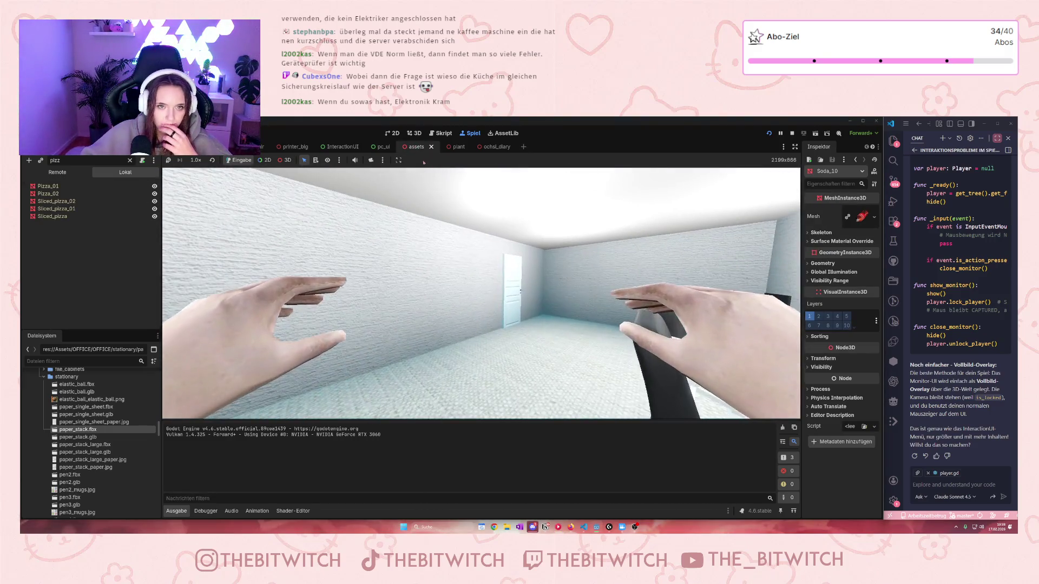
{"action": "key", "text": "F8"}
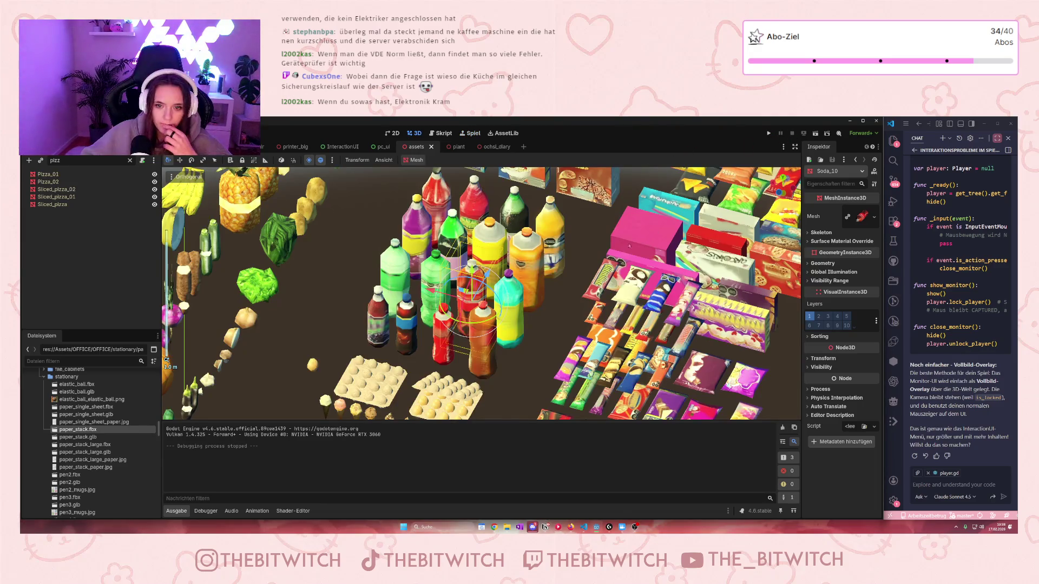
Step: Switch from the Godot editor to the Firefox window with Alt+Tab
{"action": "scroll", "coordinate": [481, 293], "scroll_direction": "up", "scroll_amount": 5}
{"action": "scroll", "coordinate": [523, 282], "scroll_direction": "down", "scroll_amount": 4}
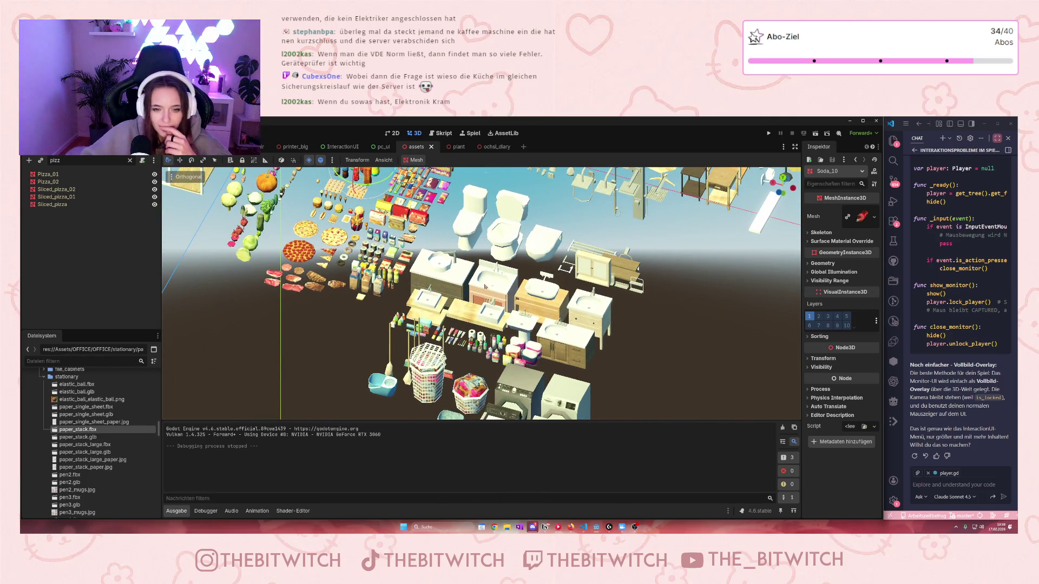
{"action": "scroll", "coordinate": [482, 292], "scroll_direction": "up", "scroll_amount": 5}
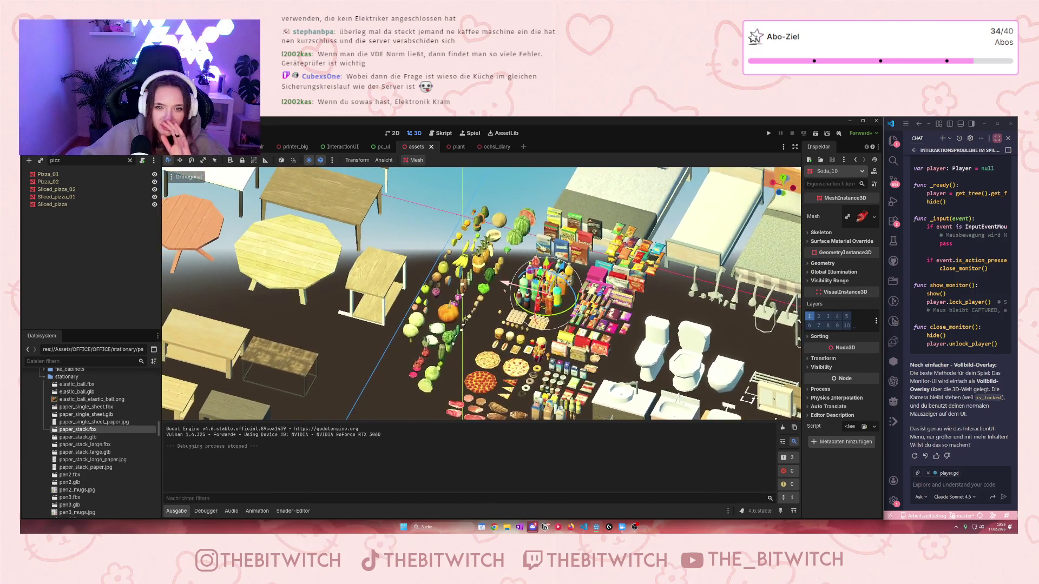
{"action": "scroll", "coordinate": [484, 353], "scroll_direction": "down", "scroll_amount": 6}
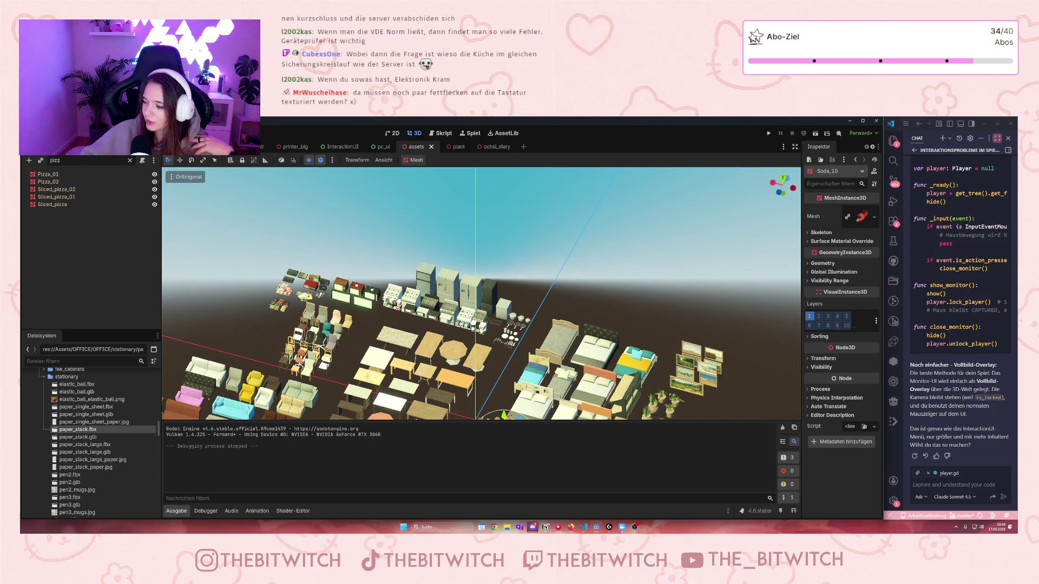
{"action": "scroll", "coordinate": [631, 366], "scroll_direction": "up", "scroll_amount": 8}
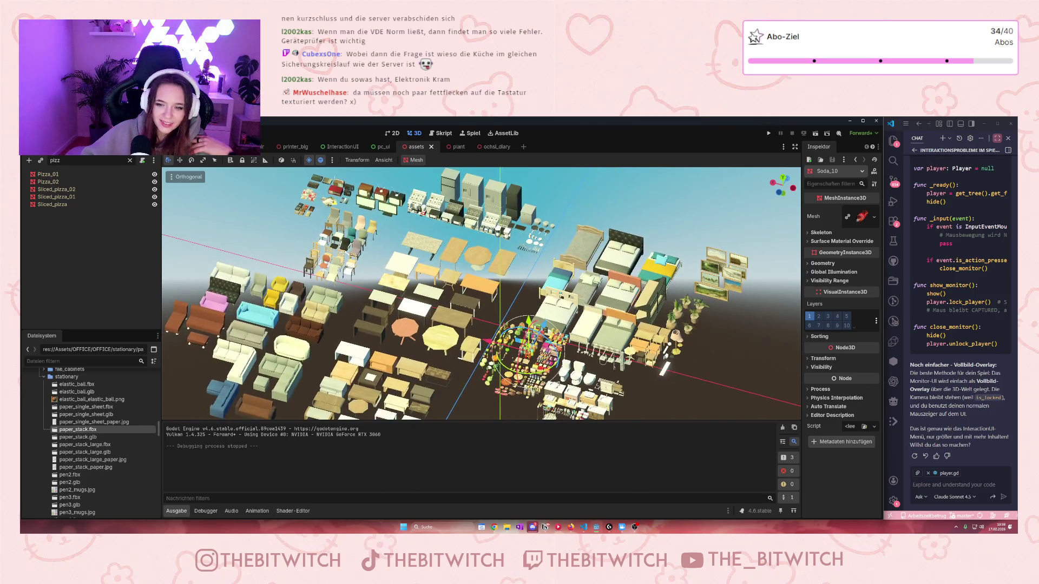
{"action": "scroll", "coordinate": [637, 349], "scroll_direction": "down", "scroll_amount": 10}
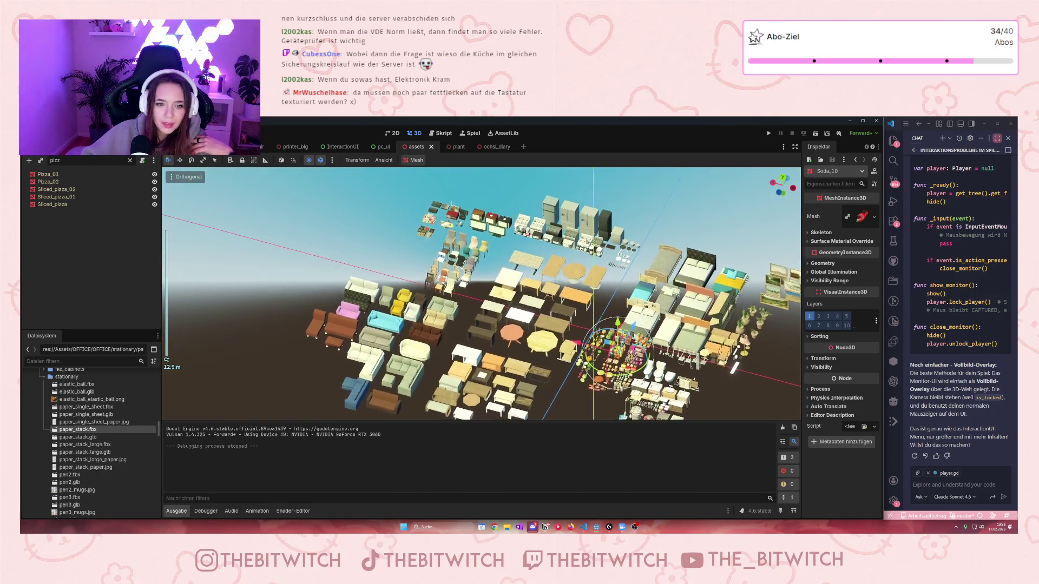
{"action": "scroll", "coordinate": [651, 364], "scroll_direction": "up", "scroll_amount": 8}
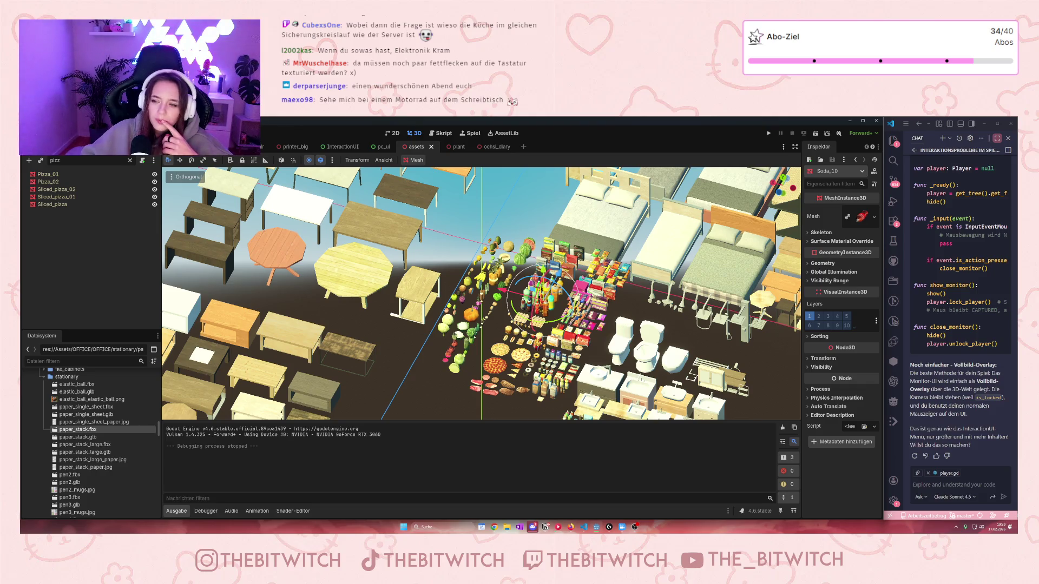
{"action": "key", "text": "alt+Tab"}
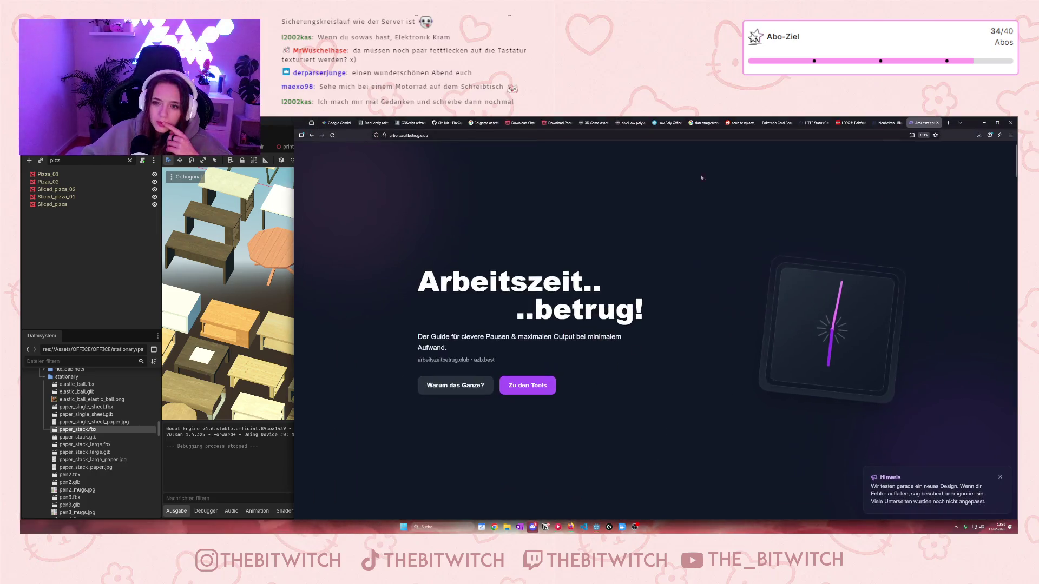
Step: Open itch.io in a new tab, search for 'bike' and filter results to Game assets
{"action": "left_click", "coordinate": [948, 123]}
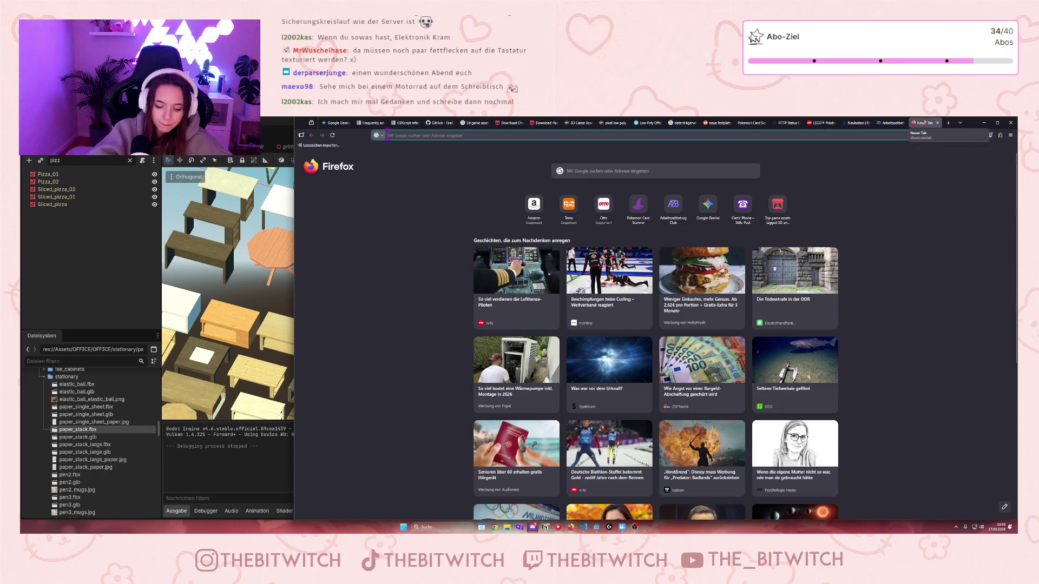
{"action": "type", "text": "itch"}
{"action": "key", "text": "Return"}
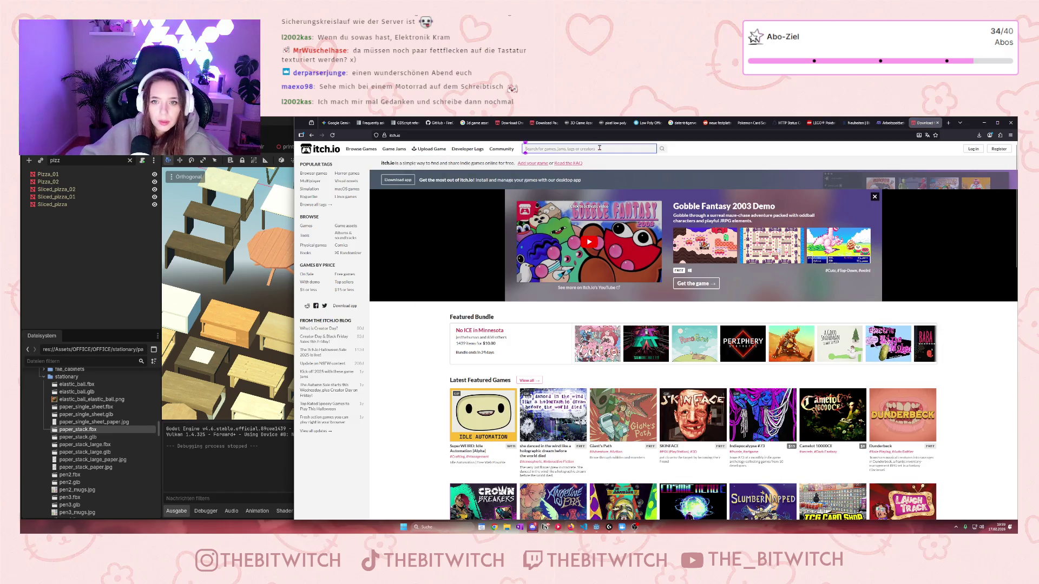
{"action": "left_click", "coordinate": [533, 149]}
{"action": "type", "text": "bike"}
{"action": "key", "text": "Return"}
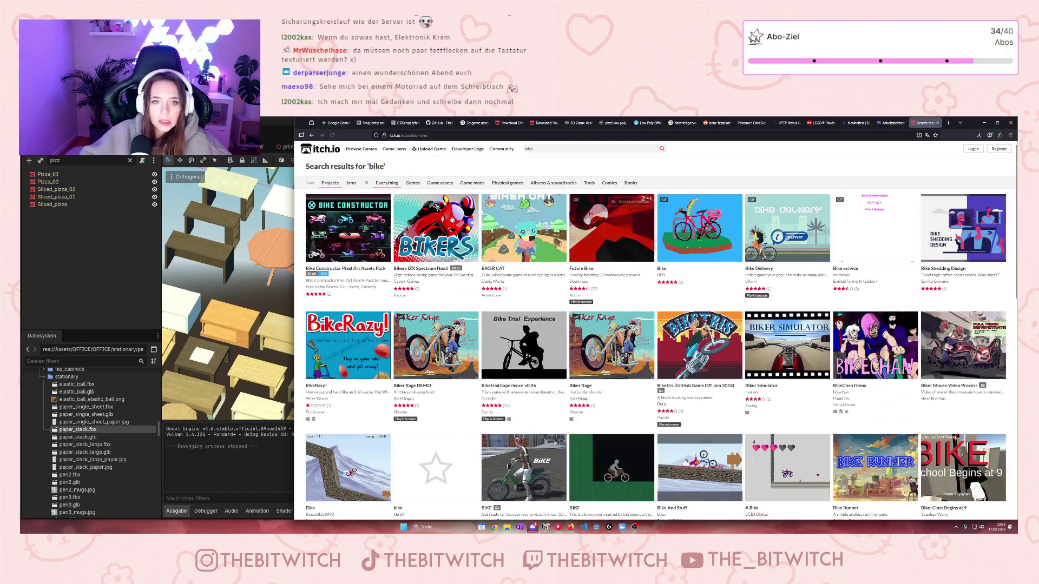
{"action": "left_click", "coordinate": [440, 183]}
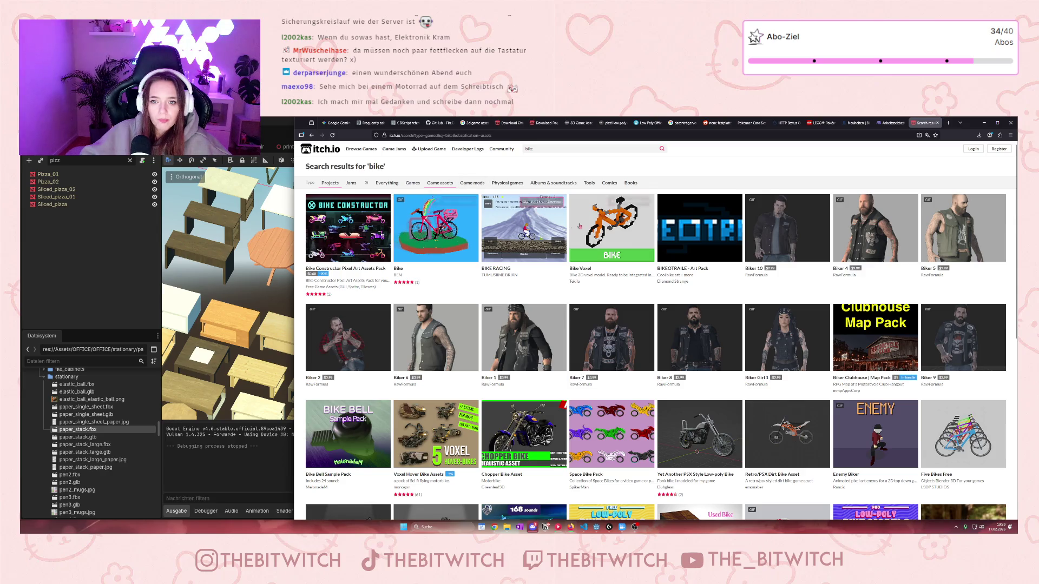
{"action": "mouse_move", "coordinate": [575, 230]}
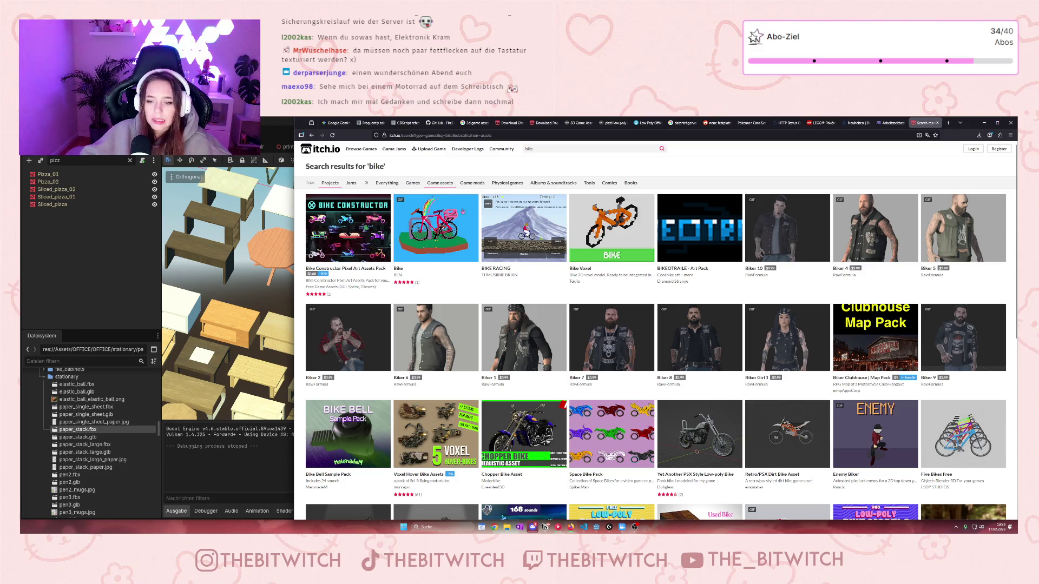
{"action": "mouse_move", "coordinate": [731, 444]}
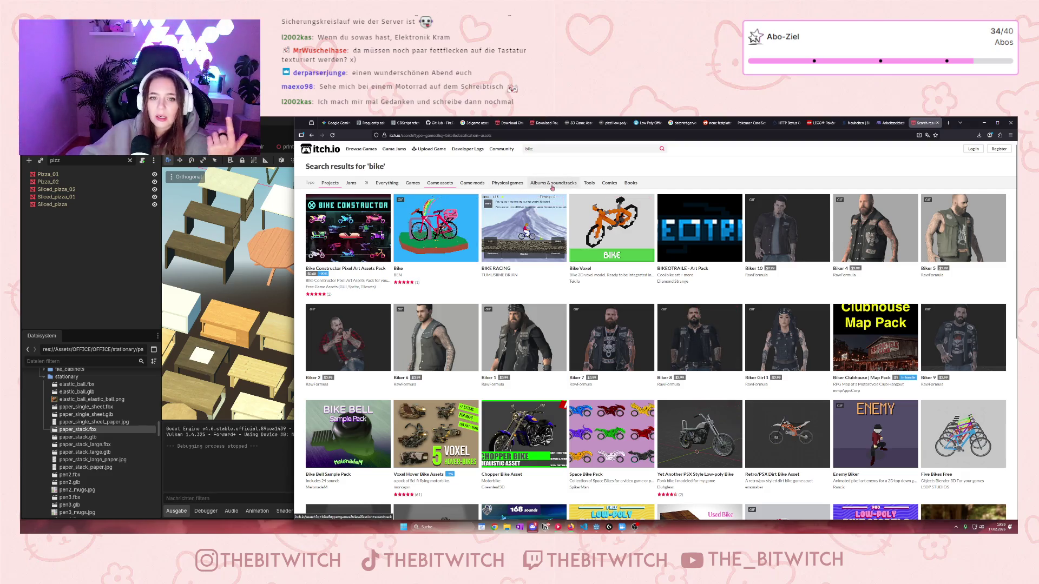
{"action": "mouse_move", "coordinate": [546, 213]}
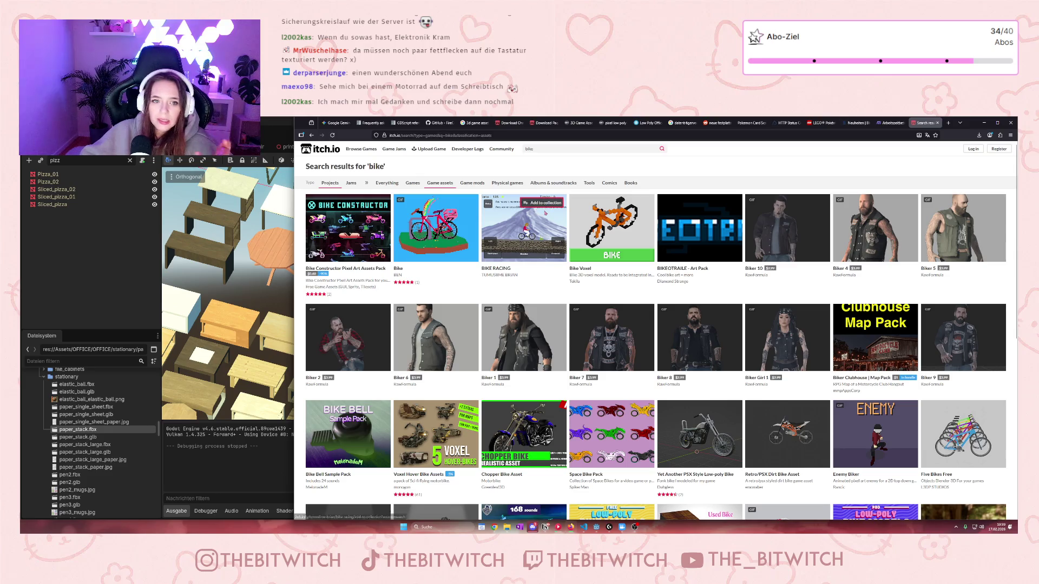
{"action": "scroll", "coordinate": [546, 216], "scroll_direction": "down", "scroll_amount": 2}
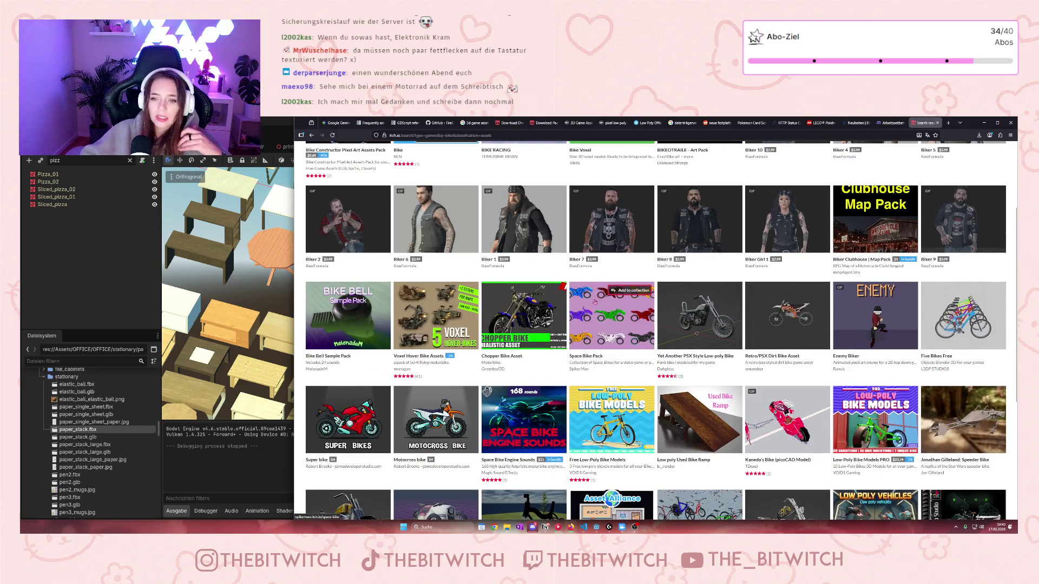
{"action": "scroll", "coordinate": [594, 297], "scroll_direction": "down", "scroll_amount": 2}
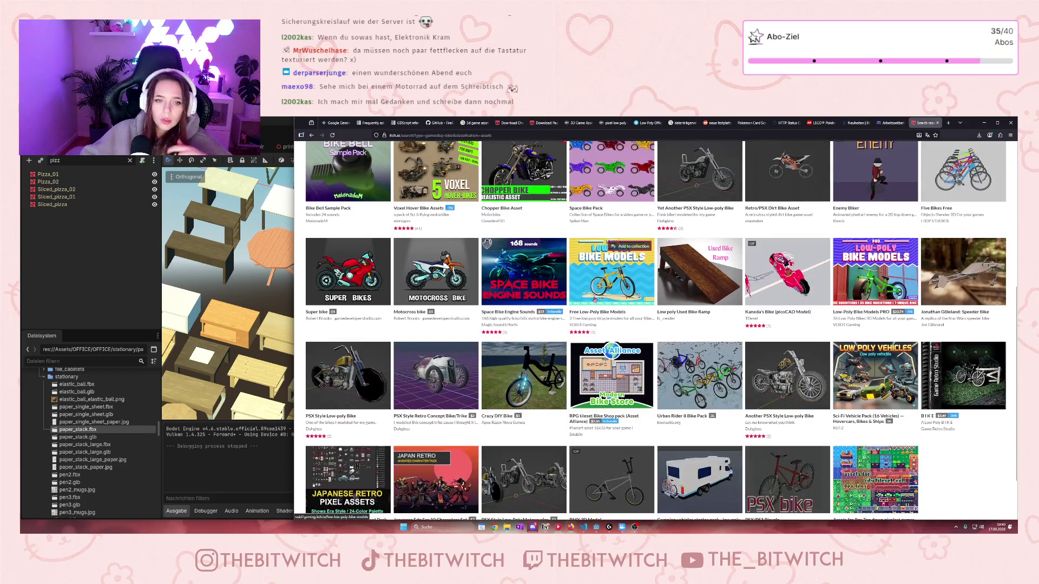
{"action": "scroll", "coordinate": [574, 292], "scroll_direction": "down", "scroll_amount": 2}
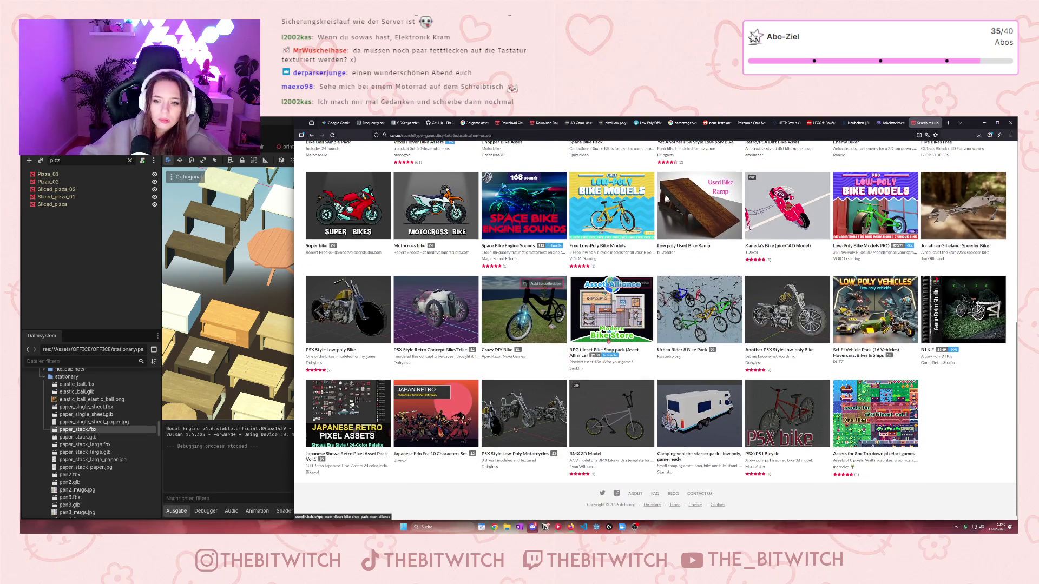
{"action": "scroll", "coordinate": [563, 292], "scroll_direction": "up", "scroll_amount": 6}
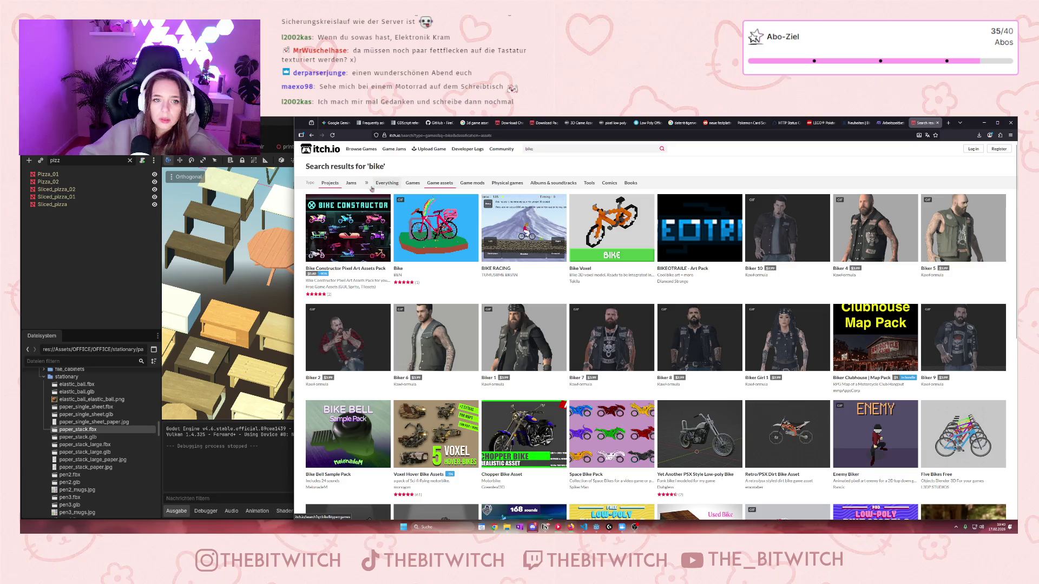
{"action": "scroll", "coordinate": [573, 336], "scroll_direction": "down", "scroll_amount": 6}
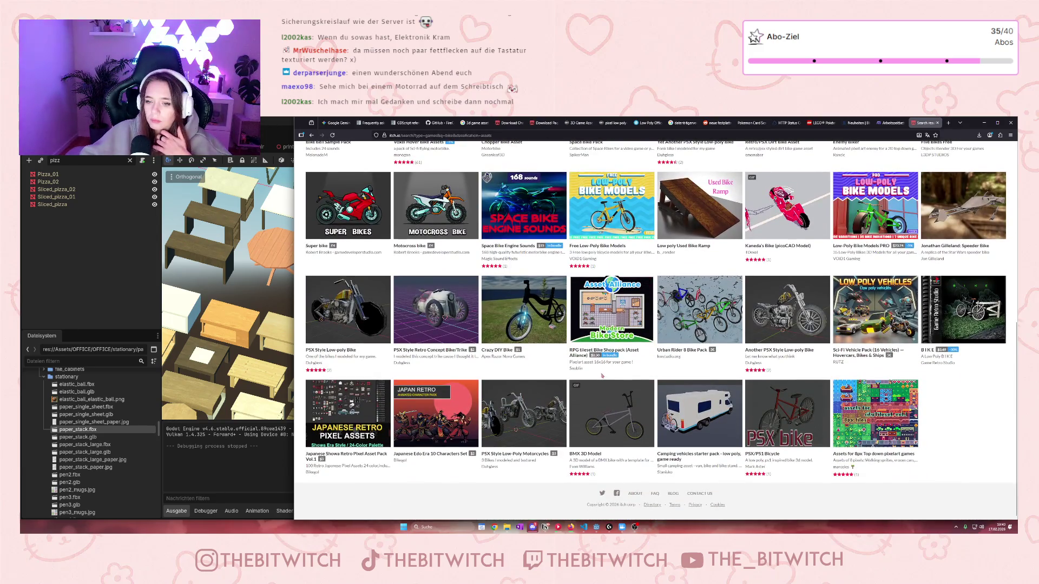
{"action": "scroll", "coordinate": [677, 362], "scroll_direction": "up", "scroll_amount": 2}
{"action": "scroll", "coordinate": [725, 357], "scroll_direction": "up", "scroll_amount": 2}
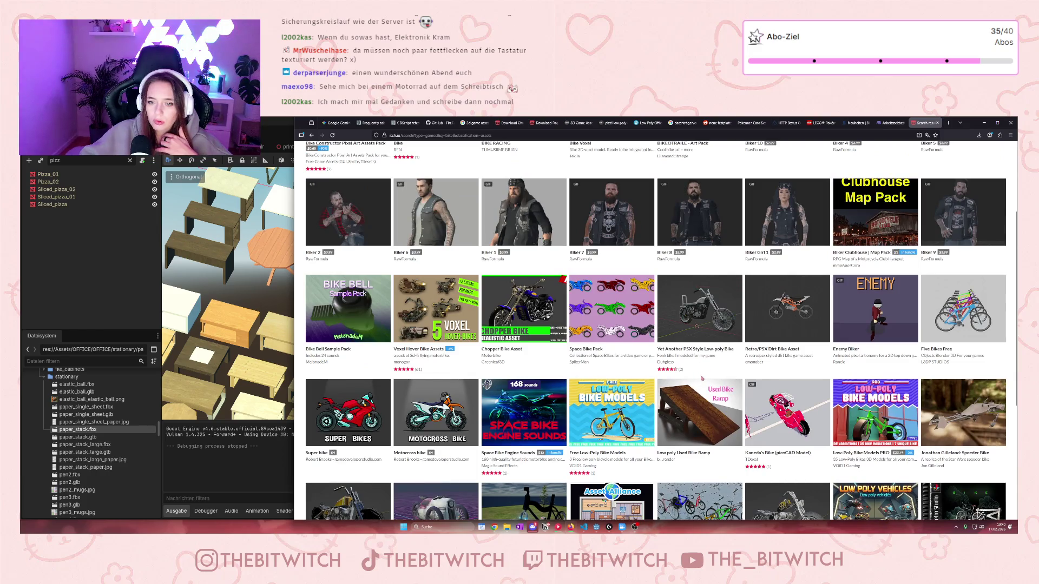
{"action": "scroll", "coordinate": [723, 377], "scroll_direction": "down", "scroll_amount": 2}
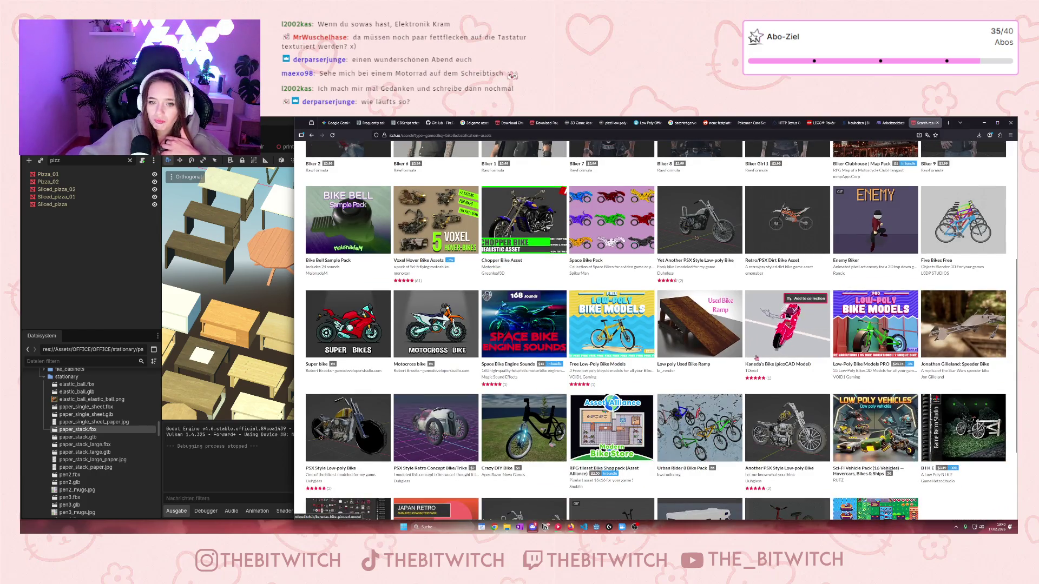
{"action": "mouse_move", "coordinate": [755, 427]}
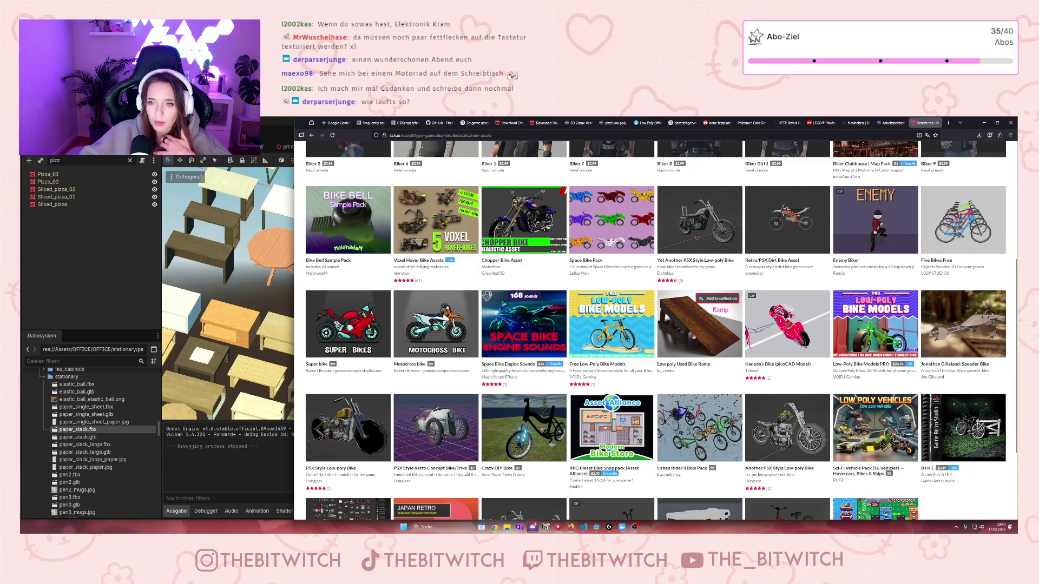
{"action": "scroll", "coordinate": [705, 367], "scroll_direction": "down", "scroll_amount": 3}
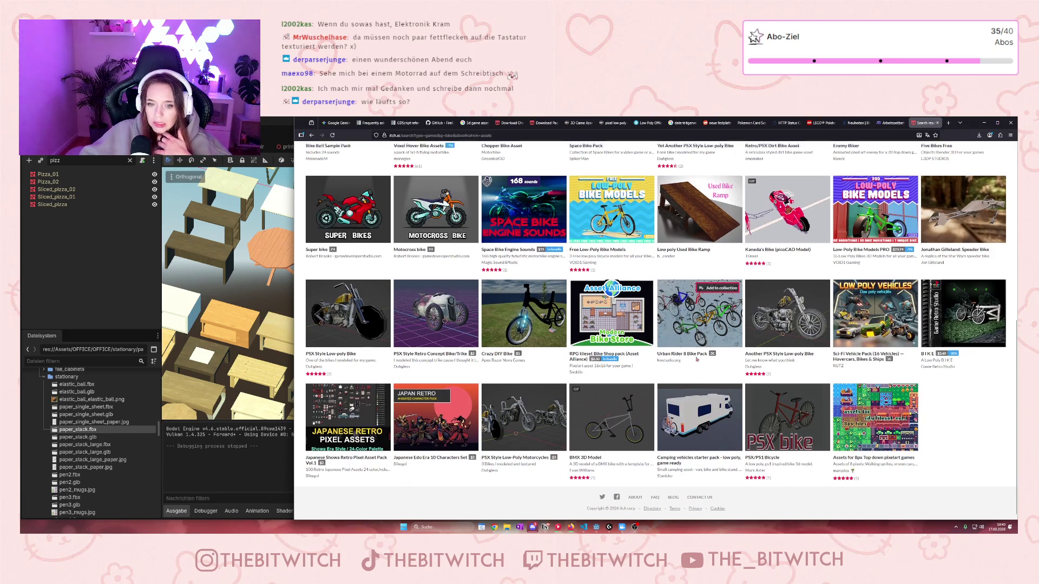
{"action": "scroll", "coordinate": [697, 359], "scroll_direction": "up", "scroll_amount": 5}
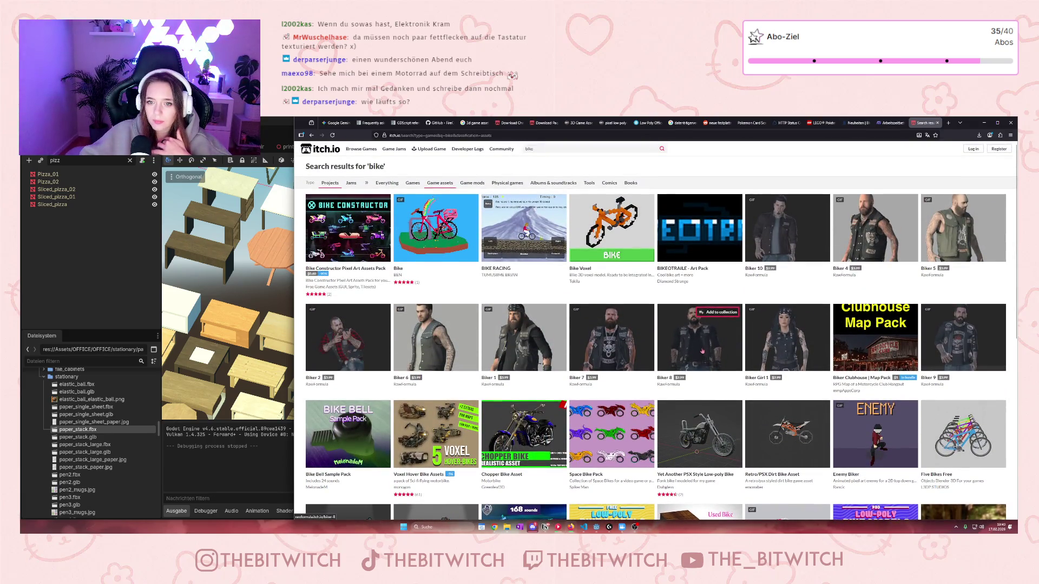
{"action": "scroll", "coordinate": [703, 355], "scroll_direction": "down", "scroll_amount": 1}
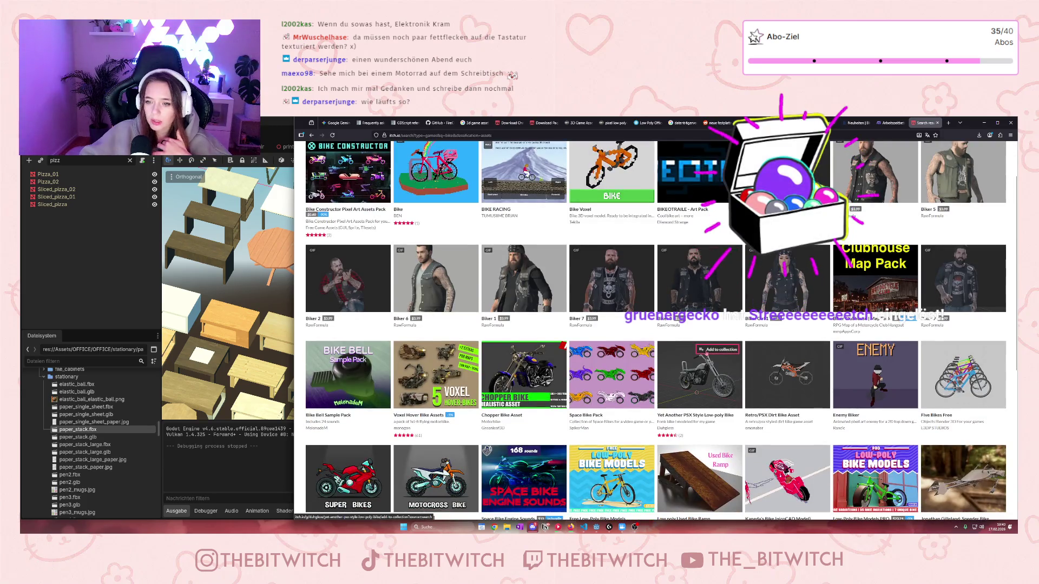
{"action": "mouse_move", "coordinate": [788, 379]}
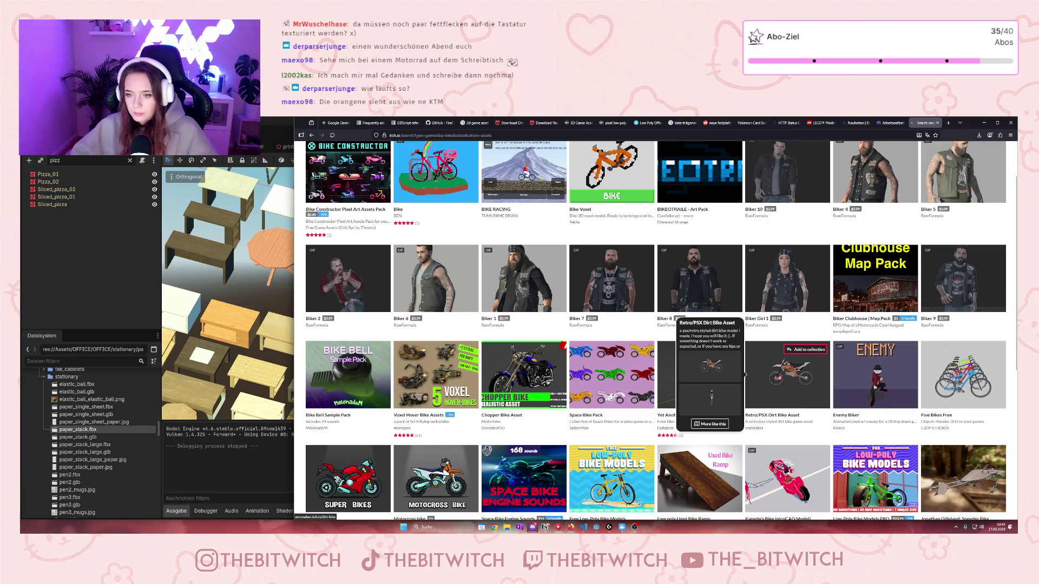
Step: Get to the free dirtbike.zip download page of the Retro/PSX Dirt Bike Asset, then minimize Firefox
{"action": "left_click", "coordinate": [778, 375]}
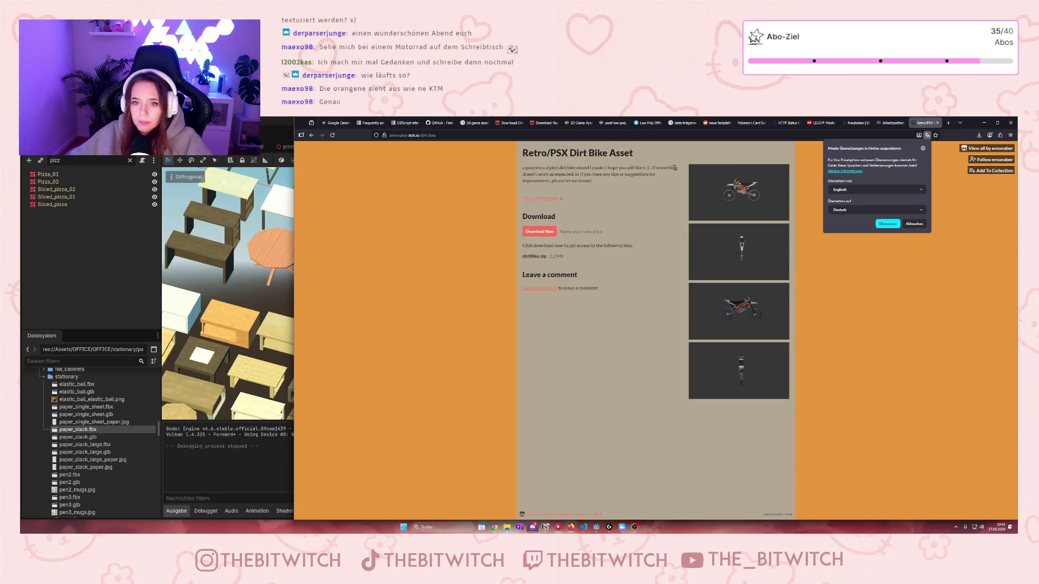
{"action": "left_click", "coordinate": [552, 231]}
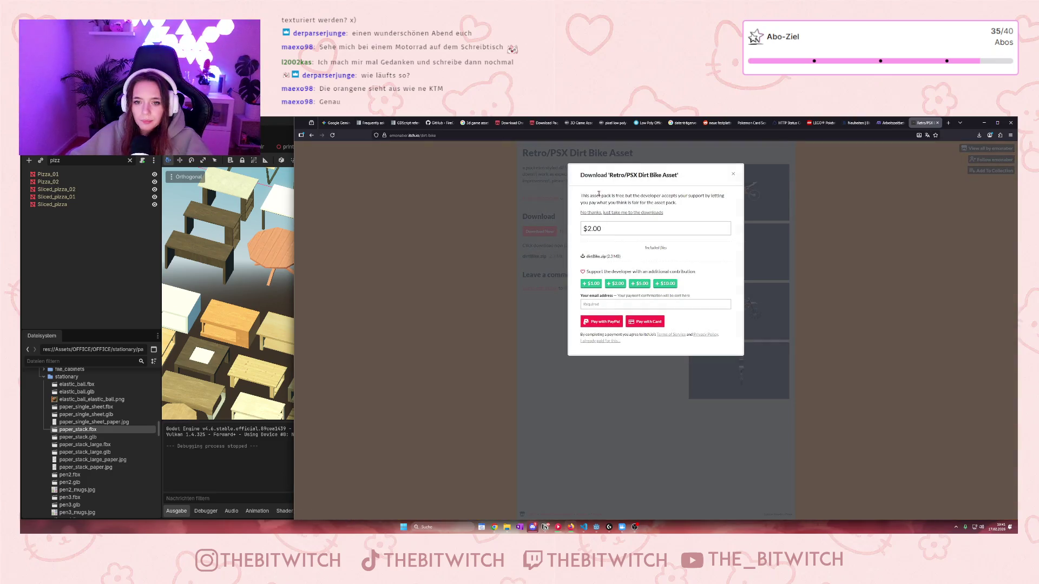
{"action": "left_click", "coordinate": [604, 213]}
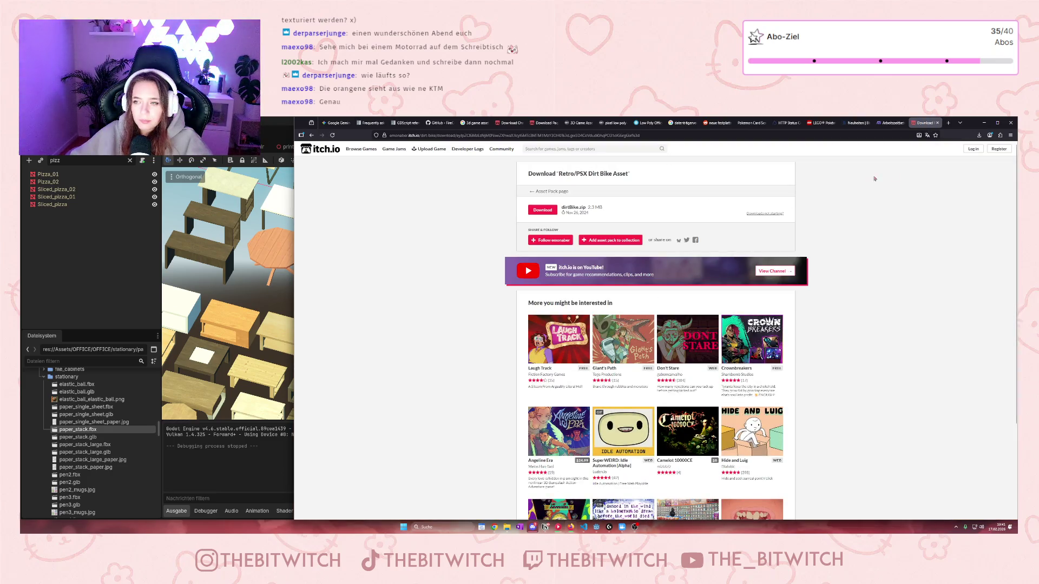
{"action": "left_click", "coordinate": [984, 122]}
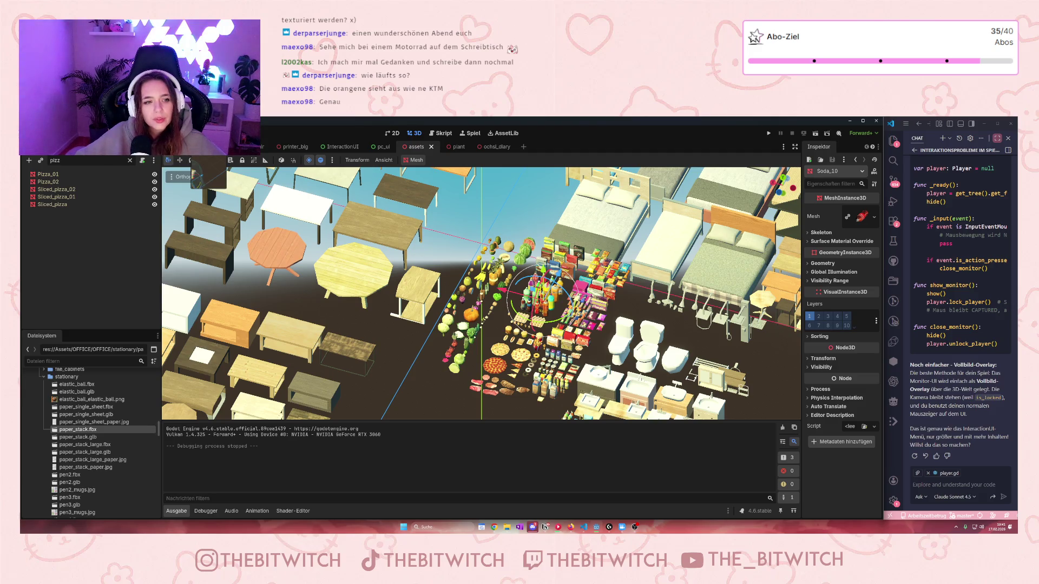
Step: Switch to the office desks scene and delete the file binder from the desk
{"action": "left_click", "coordinate": [250, 146]}
{"action": "scroll", "coordinate": [526, 259], "scroll_direction": "down", "scroll_amount": 3}
{"action": "mouse_move", "coordinate": [526, 259]}
{"action": "left_mouse_down"}
{"action": "mouse_move", "coordinate": [546, 303]}
{"action": "mouse_move", "coordinate": [379, 311]}
{"action": "left_mouse_up"}
{"action": "scroll", "coordinate": [371, 312], "scroll_direction": "up", "scroll_amount": 4}
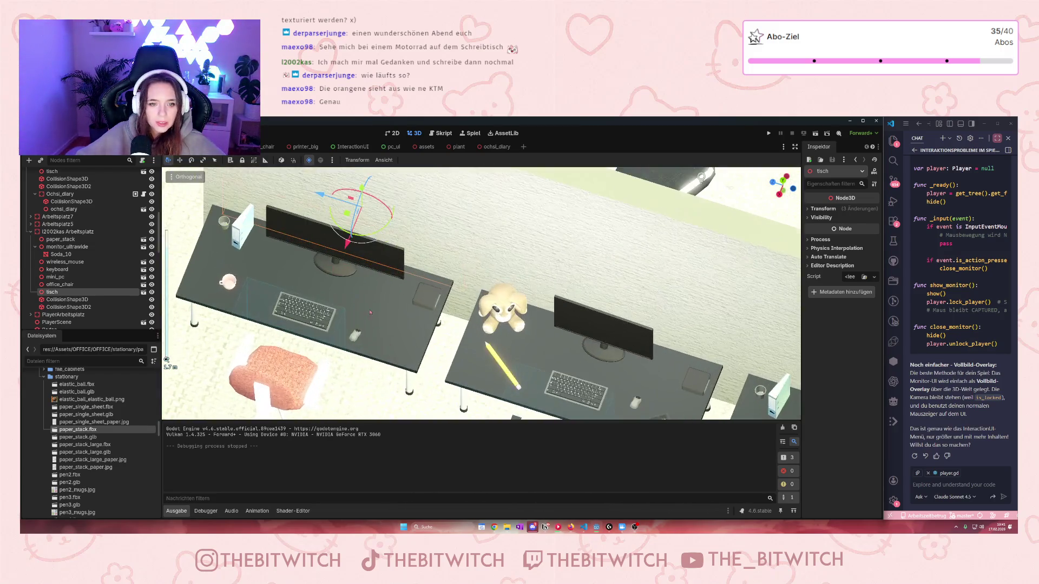
{"action": "scroll", "coordinate": [371, 312], "scroll_direction": "up", "scroll_amount": 3}
{"action": "left_click", "coordinate": [361, 217]}
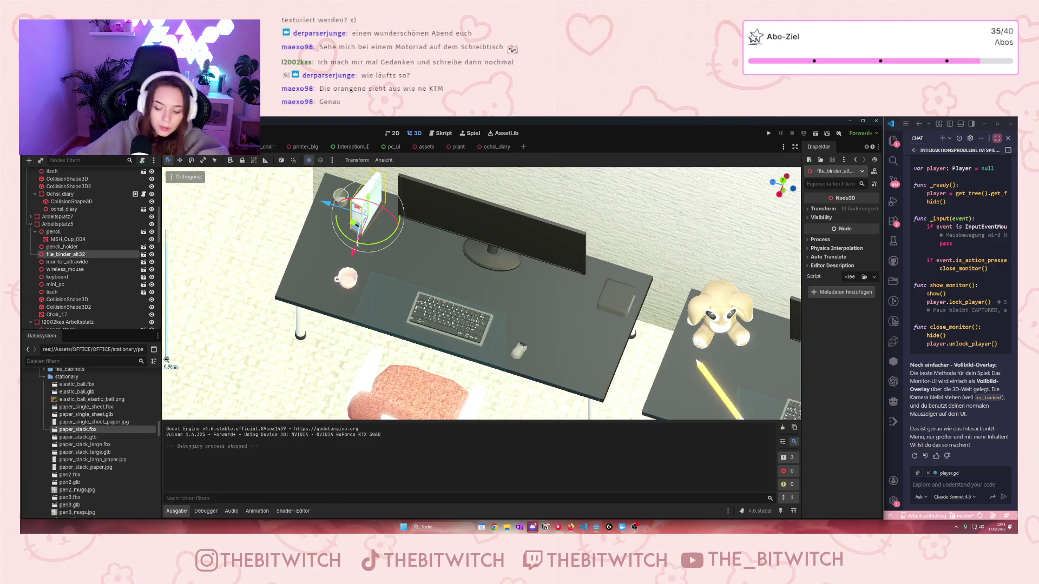
{"action": "key", "text": "Delete"}
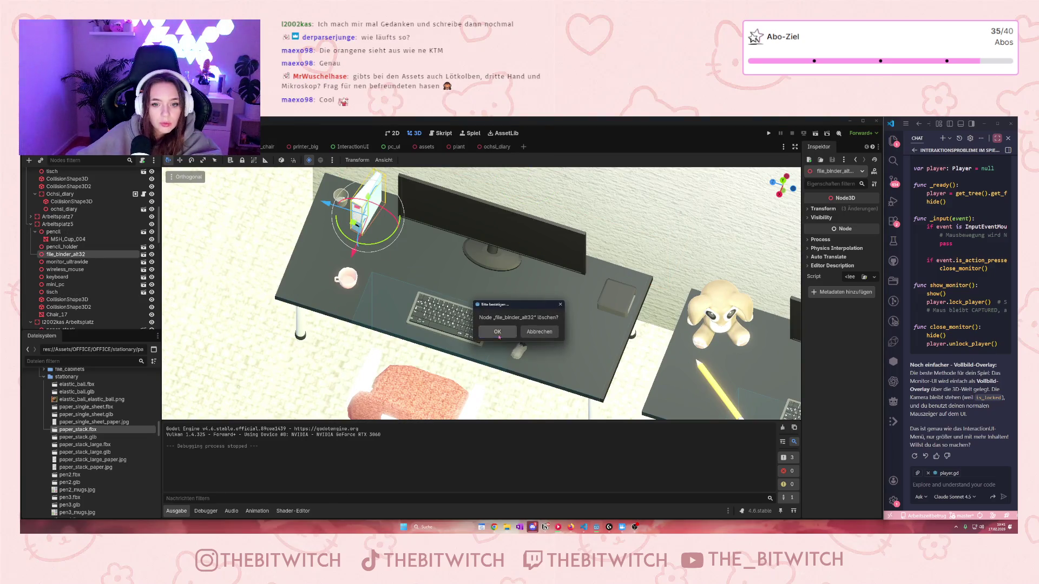
{"action": "left_click", "coordinate": [497, 332]}
Step: Delete the pencil holder, cup and pencil from the desk
{"action": "left_click", "coordinate": [341, 198]}
{"action": "key", "text": "Delete"}
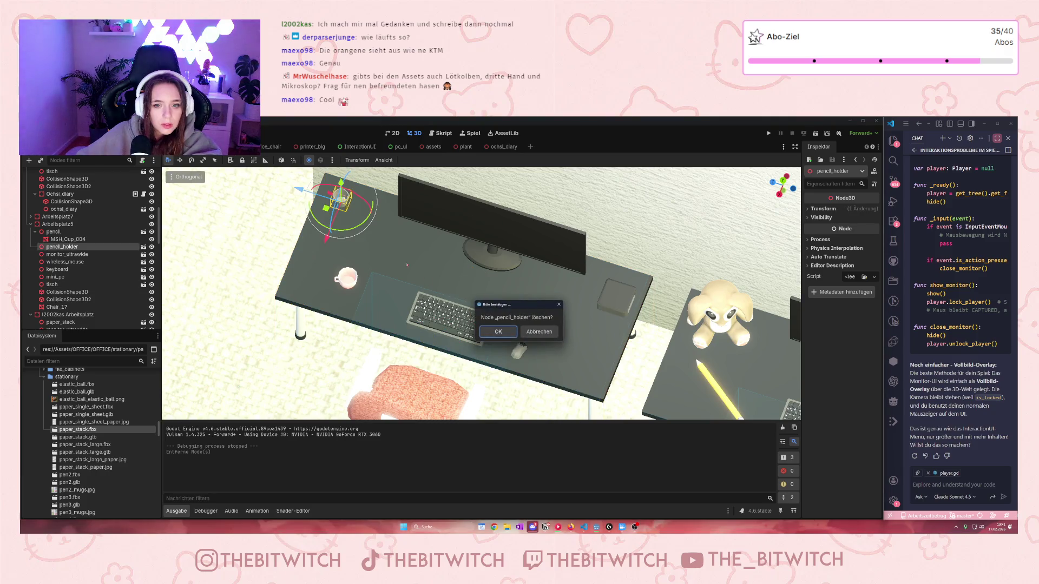
{"action": "left_click", "coordinate": [497, 333]}
{"action": "left_click", "coordinate": [347, 278]}
{"action": "key", "text": "Delete"}
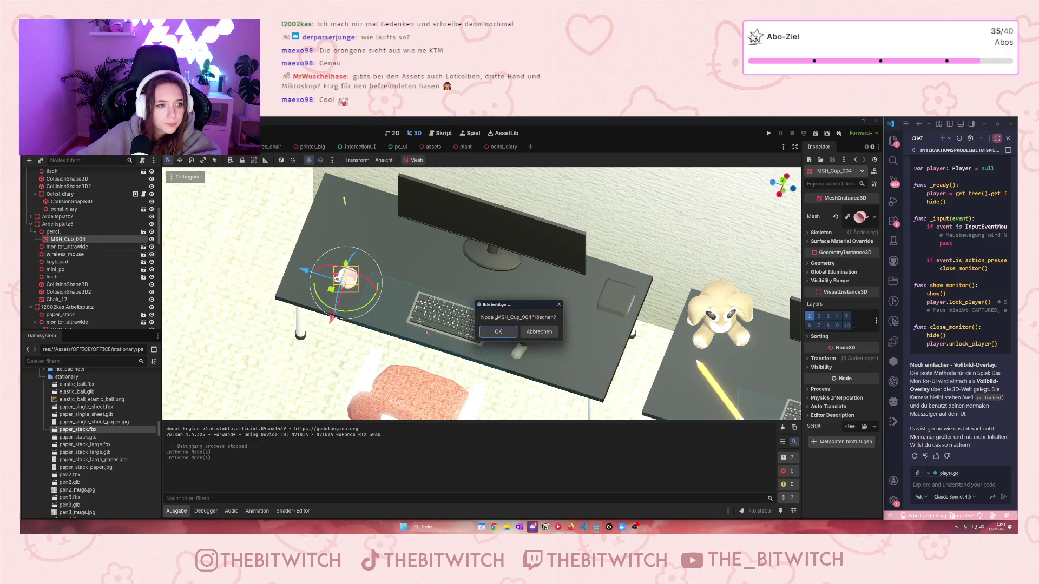
{"action": "key", "text": "Return"}
{"action": "left_click", "coordinate": [54, 232]}
{"action": "key", "text": "Delete"}
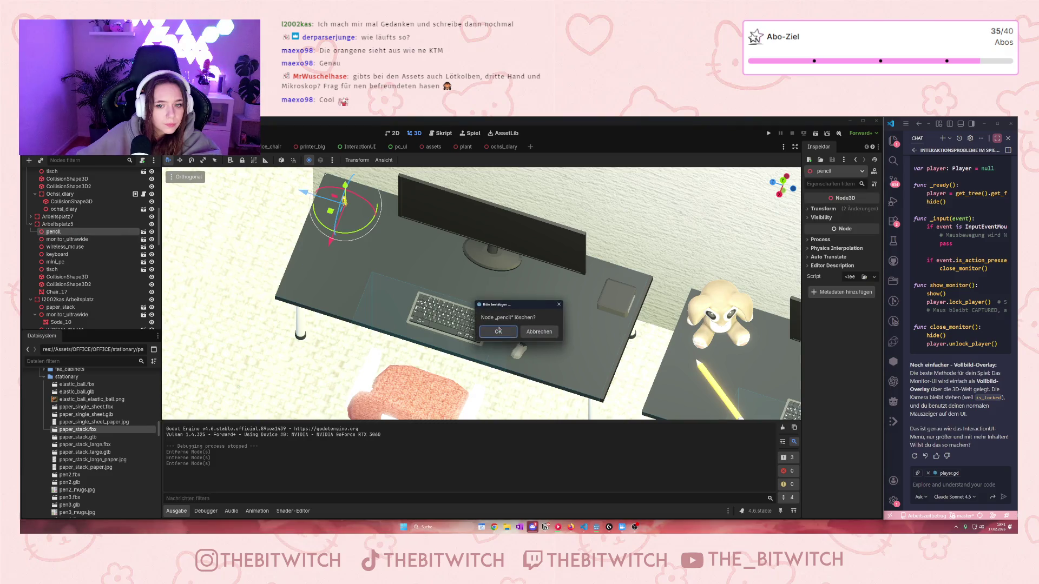
{"action": "left_click", "coordinate": [497, 332]}
Step: Rename the Arbeitsplatz5 node to 'Community Arbeitsplatz'
{"action": "left_click", "coordinate": [58, 223]}
{"action": "left_click", "coordinate": [58, 223]}
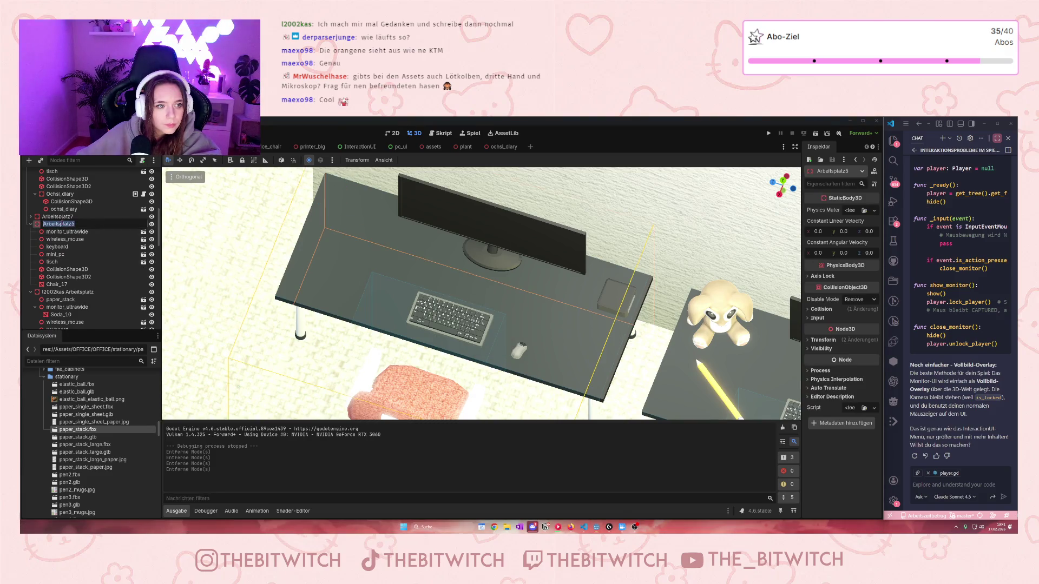
{"action": "type", "text": "Com"}
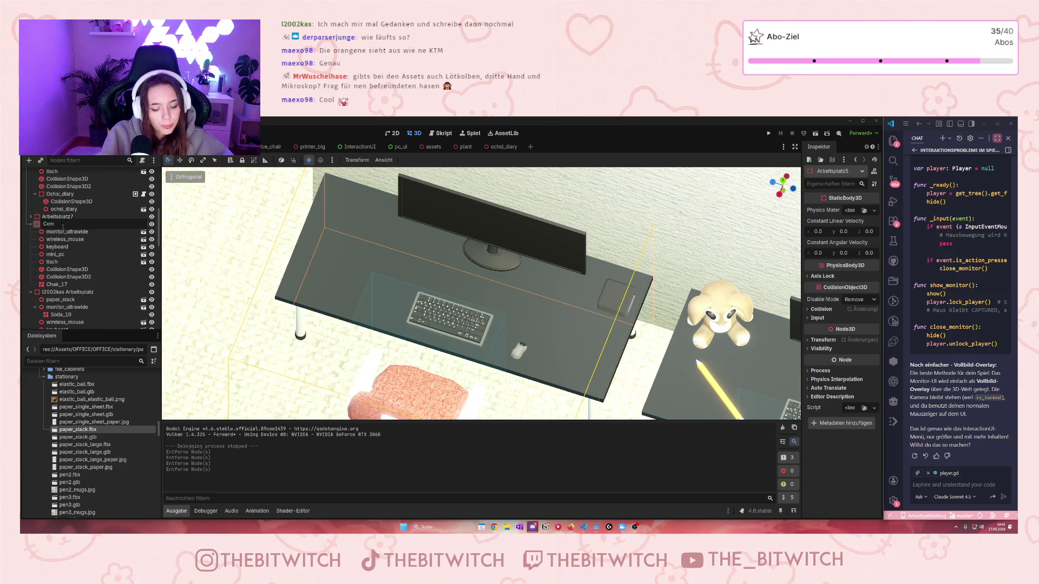
{"action": "type", "text": "munity Arbeitsplatz"}
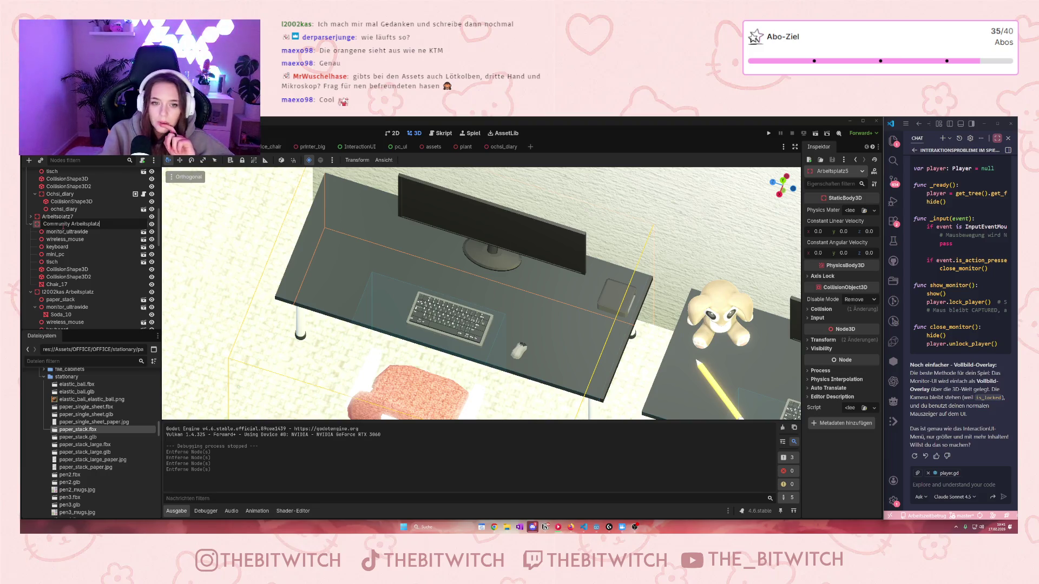
{"action": "key", "text": "Return"}
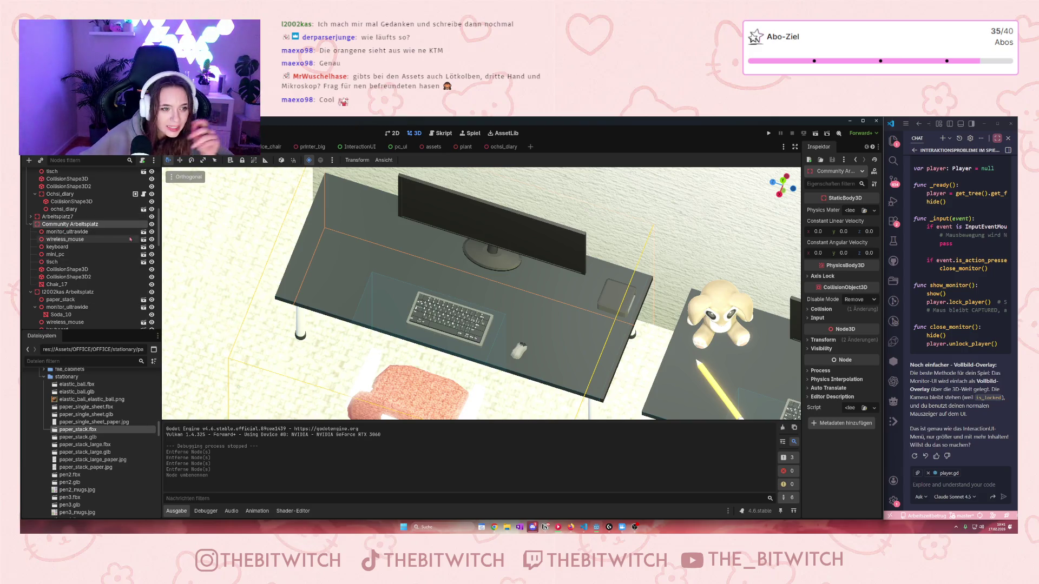
{"action": "scroll", "coordinate": [121, 244], "scroll_direction": "up", "scroll_amount": 5}
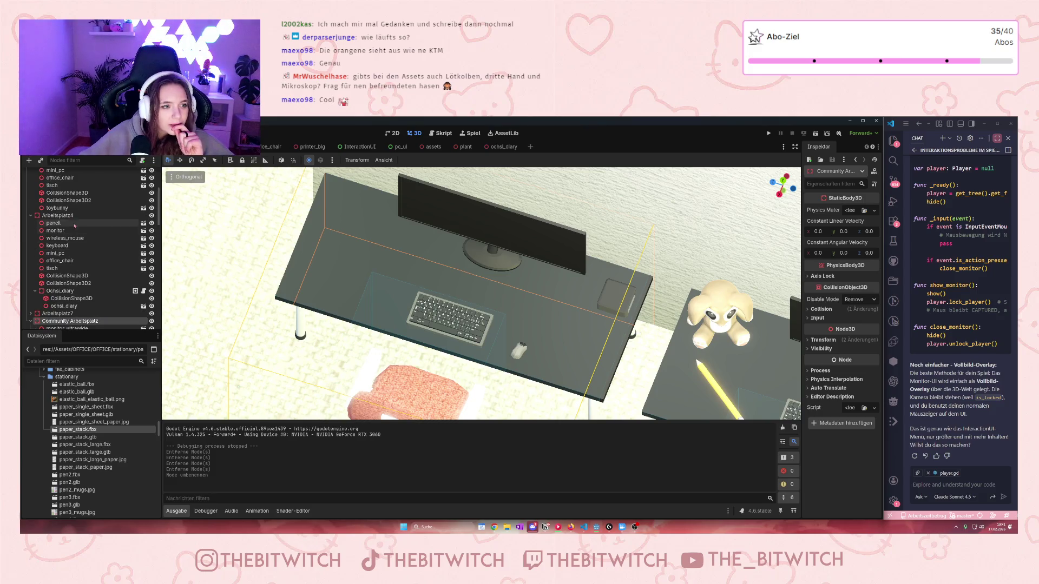
Step: Rename the Arbeitsplatz4 node to a viewer's username followed by 'Arbeitsplatz'
{"action": "left_click", "coordinate": [60, 269]}
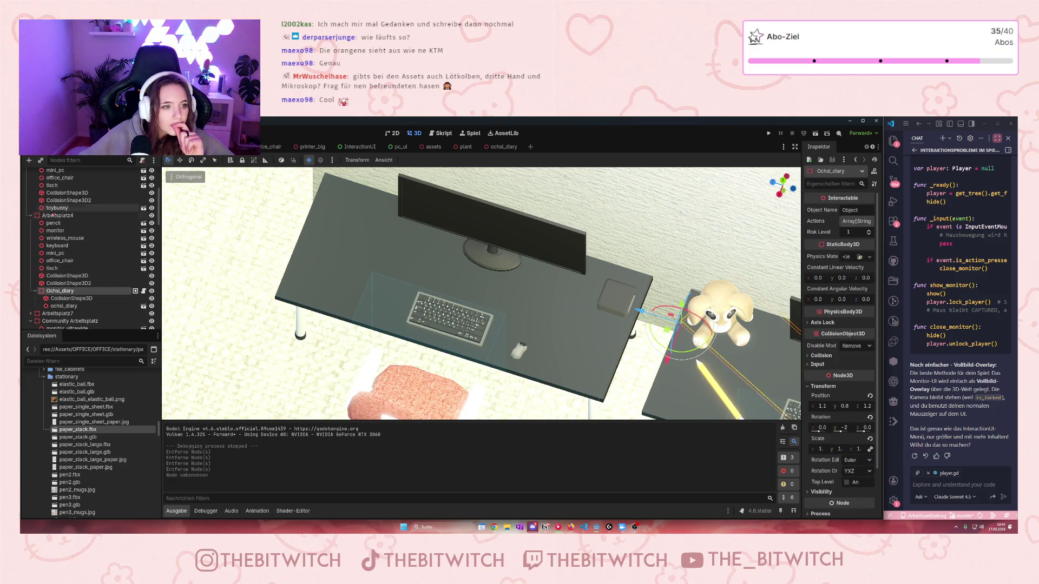
{"action": "left_click", "coordinate": [60, 216]}
{"action": "double_click", "coordinate": [59, 216]}
{"action": "type", "text": "Och"}
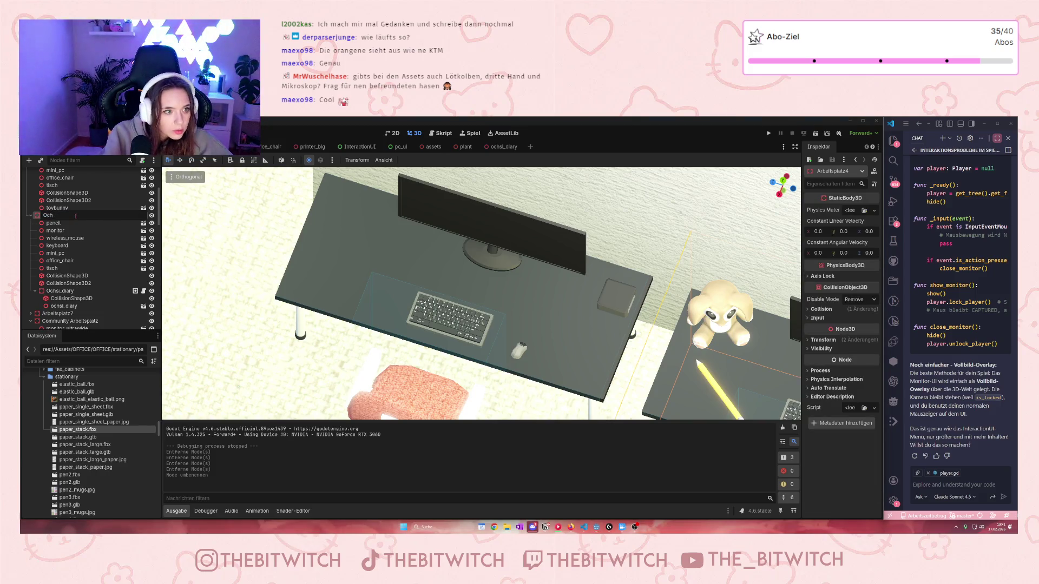
{"action": "type", "text": "issis"}
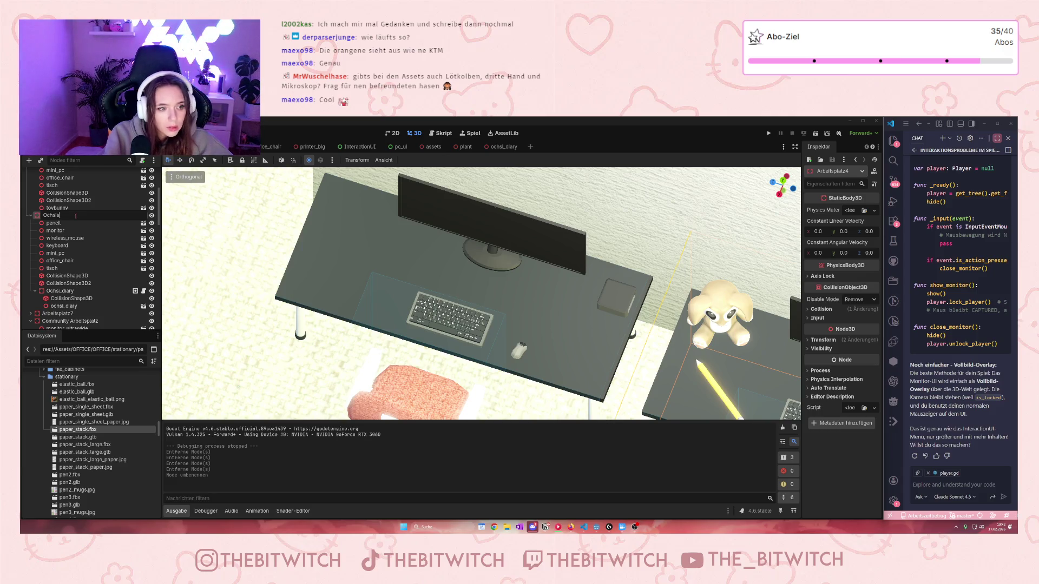
{"action": "type", "text": "rbei"}
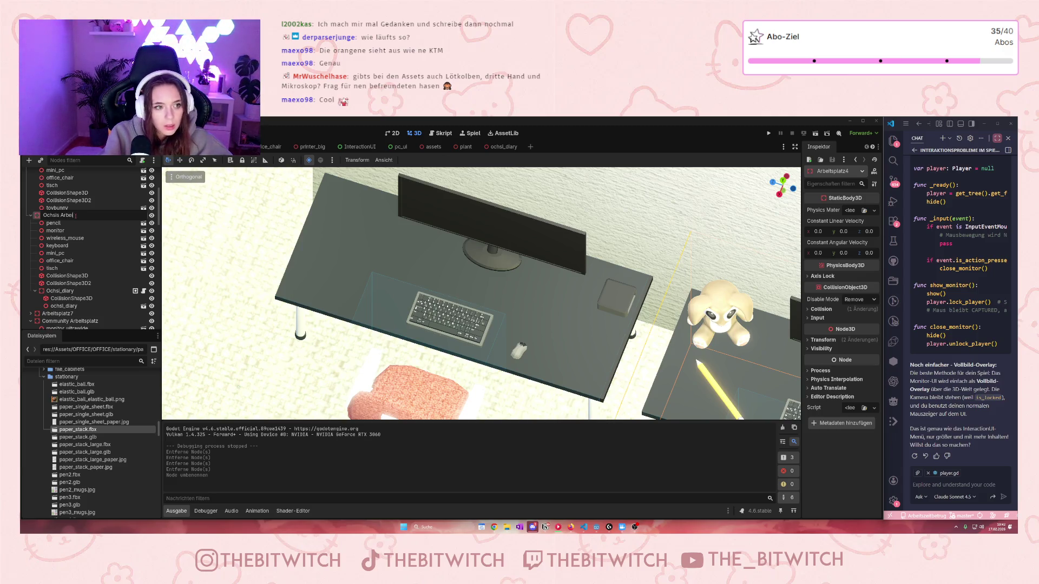
{"action": "type", "text": "tsplatz"}
{"action": "key", "text": "Return"}
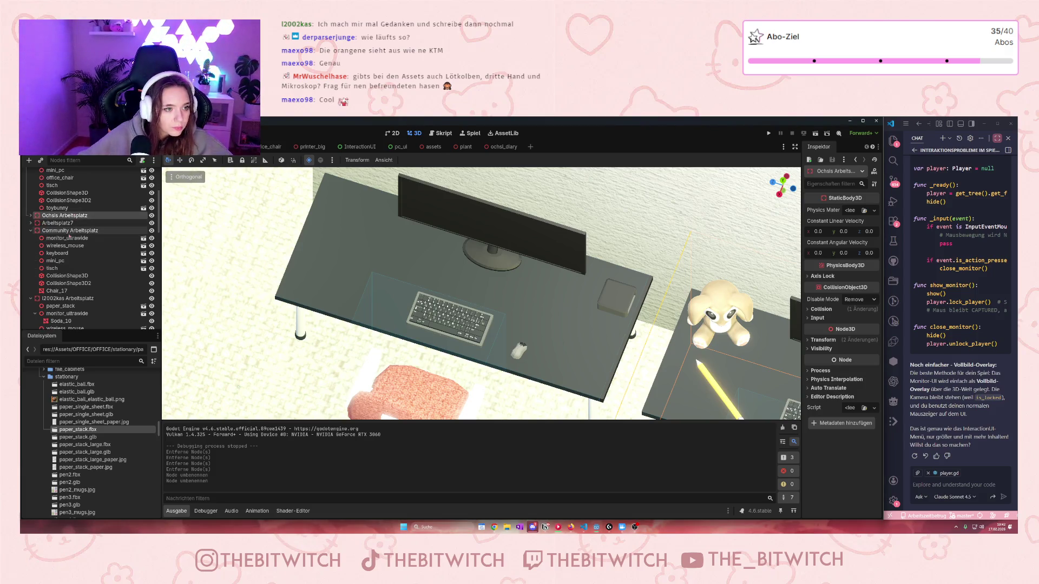
Step: Collapse the four viewer-named workstation nodes, including Community Arbeitsplatz, in the Scene dock
{"action": "left_click", "coordinate": [31, 215]}
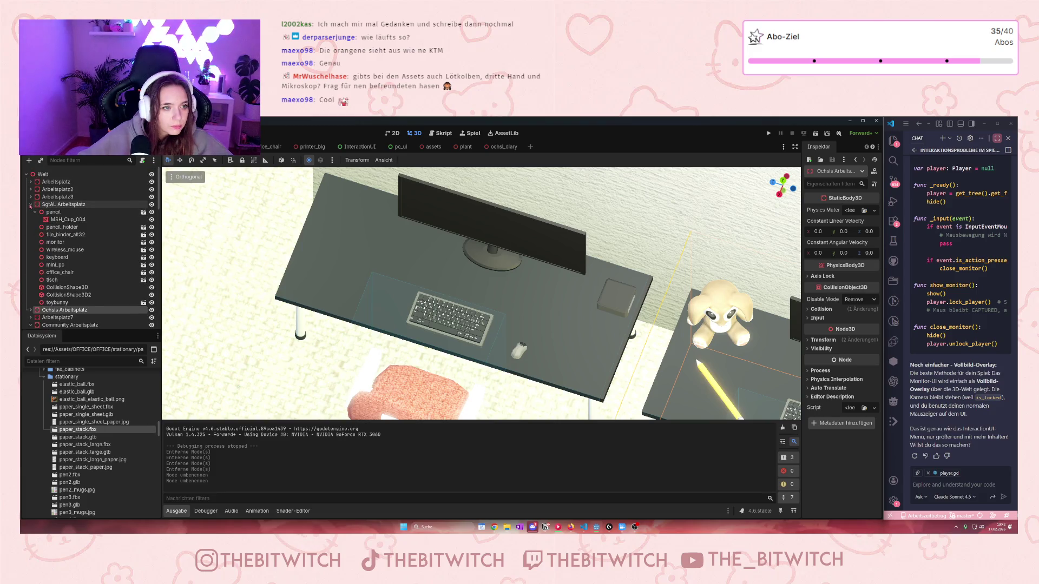
{"action": "left_click", "coordinate": [31, 205]}
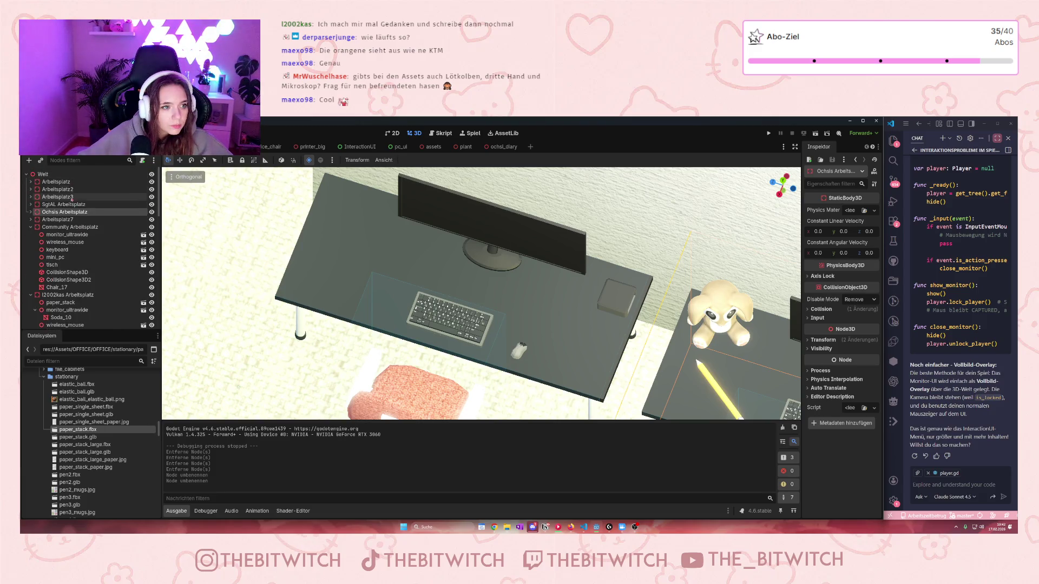
{"action": "left_click", "coordinate": [31, 227]}
{"action": "left_click", "coordinate": [31, 235]}
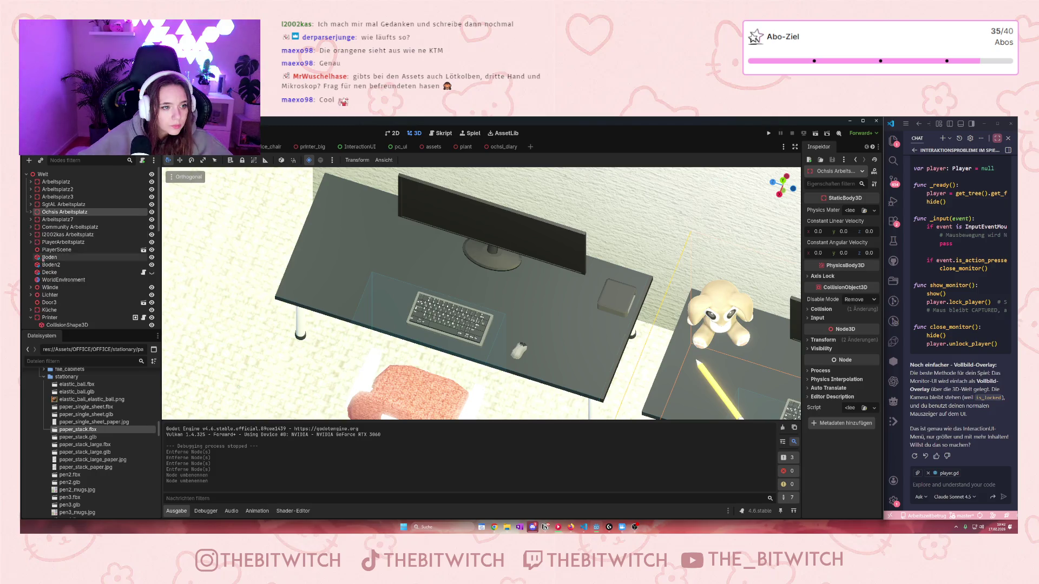
Step: Select and focus the Arbeitsplatz and Arbeitsplatz2 nodes to locate their desks in the viewport
{"action": "scroll", "coordinate": [87, 248], "scroll_direction": "down", "scroll_amount": 3}
{"action": "scroll", "coordinate": [482, 292], "scroll_direction": "down", "scroll_amount": 5}
{"action": "scroll", "coordinate": [167, 360], "scroll_direction": "up", "scroll_amount": 1}
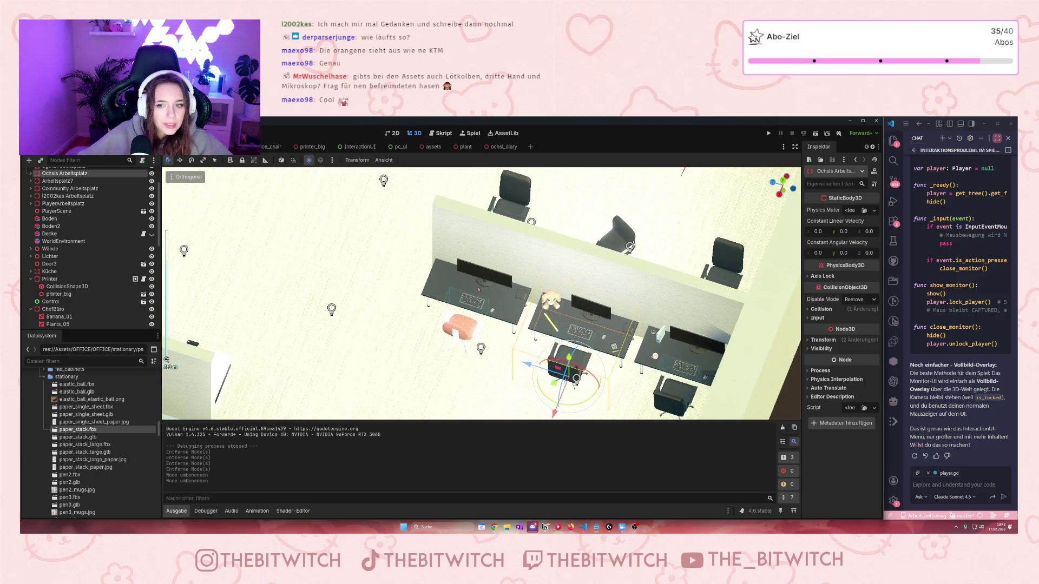
{"action": "scroll", "coordinate": [61, 223], "scroll_direction": "up", "scroll_amount": 2}
{"action": "left_click", "coordinate": [55, 182]}
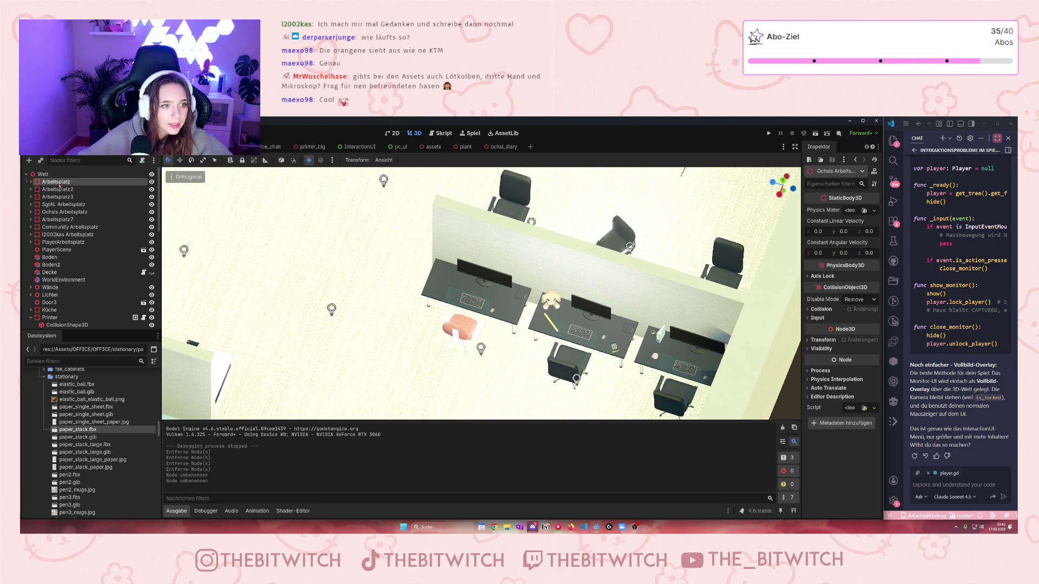
{"action": "key", "text": "f"}
{"action": "mouse_move", "coordinate": [373, 253]}
{"action": "left_mouse_down"}
{"action": "mouse_move", "coordinate": [326, 270]}
{"action": "mouse_move", "coordinate": [425, 260]}
{"action": "mouse_move", "coordinate": [414, 295]}
{"action": "left_mouse_up"}
{"action": "key", "text": "Down"}
{"action": "key", "text": "f"}
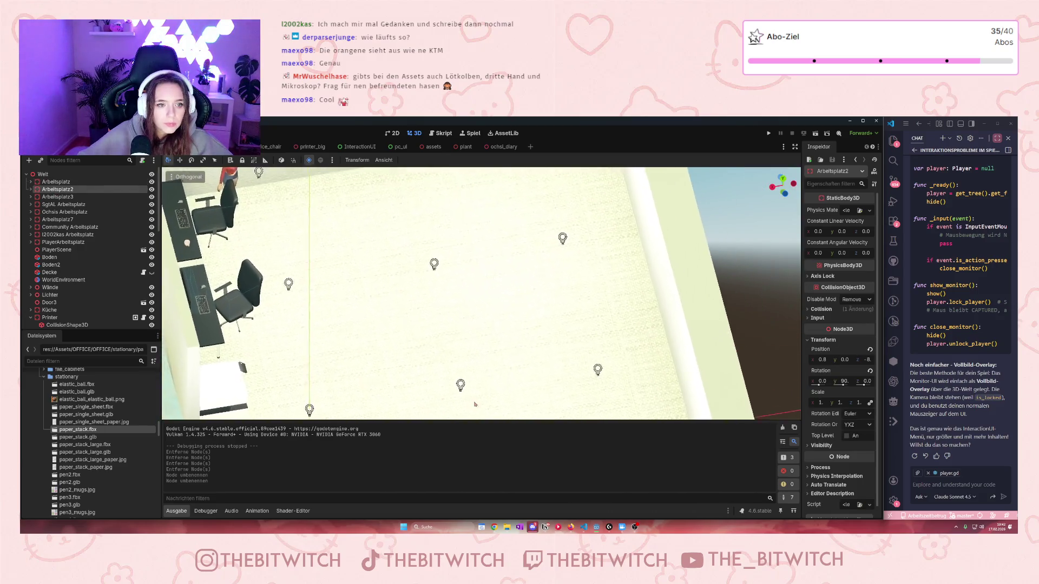
{"action": "scroll", "coordinate": [449, 330], "scroll_direction": "down", "scroll_amount": 3}
{"action": "scroll", "coordinate": [435, 351], "scroll_direction": "up", "scroll_amount": 3}
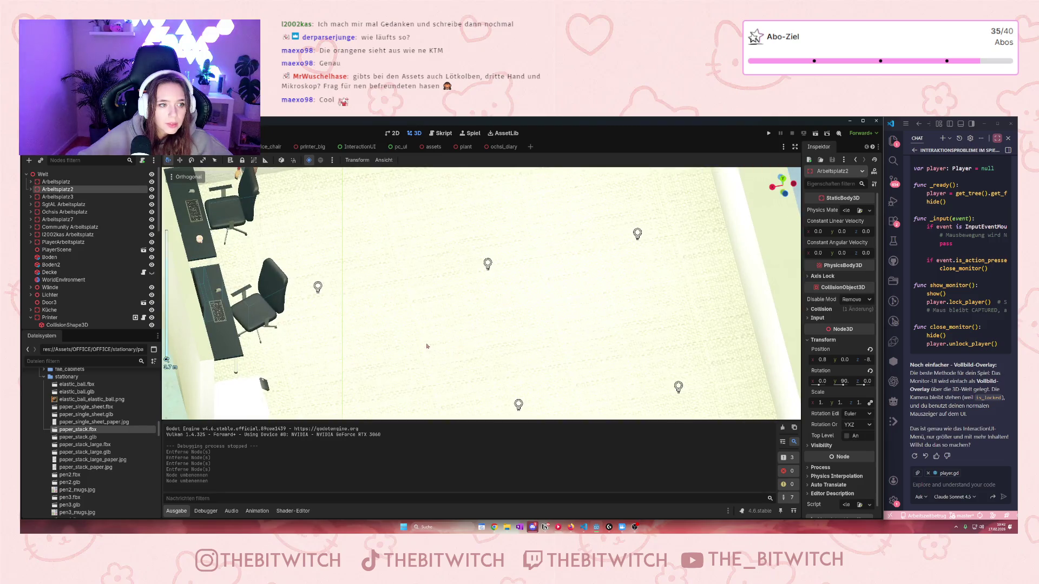
{"action": "mouse_move", "coordinate": [412, 336]}
{"action": "left_mouse_down"}
{"action": "mouse_move", "coordinate": [364, 312]}
{"action": "mouse_move", "coordinate": [363, 233]}
{"action": "mouse_move", "coordinate": [382, 309]}
{"action": "mouse_move", "coordinate": [344, 317]}
{"action": "mouse_move", "coordinate": [325, 292]}
{"action": "mouse_move", "coordinate": [345, 338]}
{"action": "mouse_move", "coordinate": [444, 354]}
{"action": "left_mouse_up"}
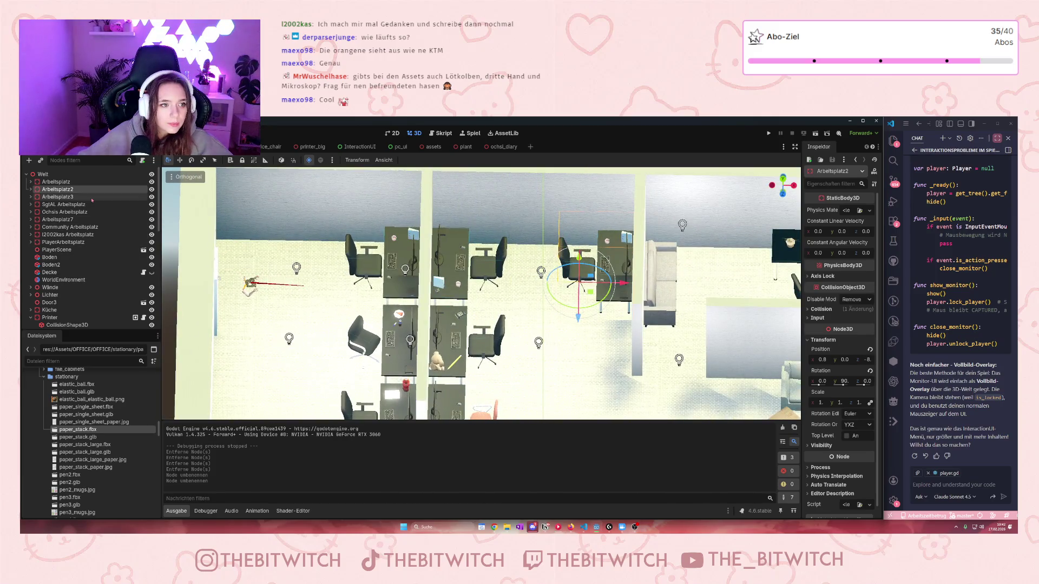
Step: Select Arbeitsplatz3 and Arbeitsplatz7 to see which desks they are
{"action": "left_click", "coordinate": [57, 197]}
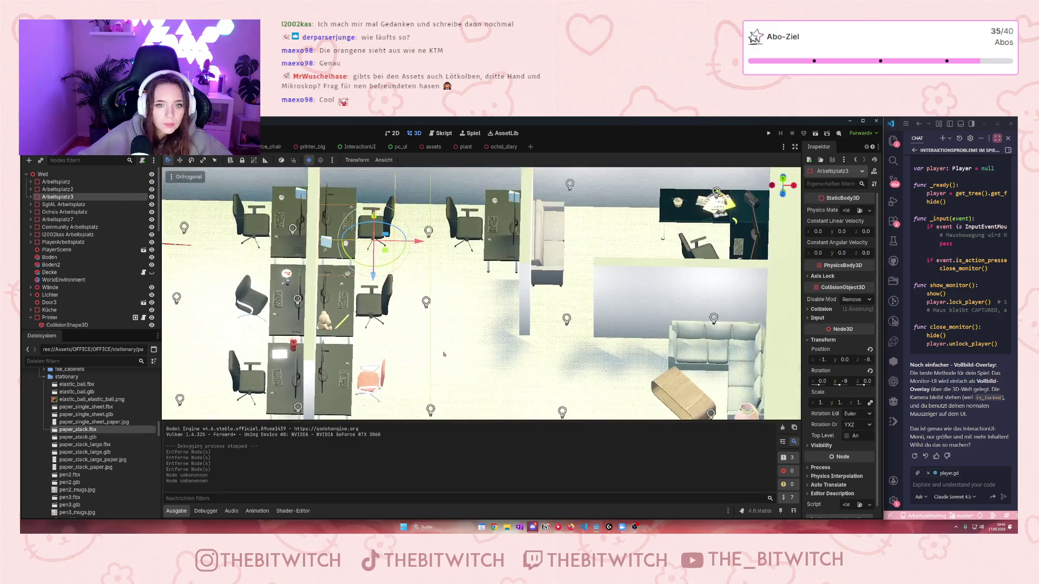
{"action": "scroll", "coordinate": [443, 354], "scroll_direction": "down", "scroll_amount": 5}
{"action": "scroll", "coordinate": [444, 354], "scroll_direction": "up", "scroll_amount": 6}
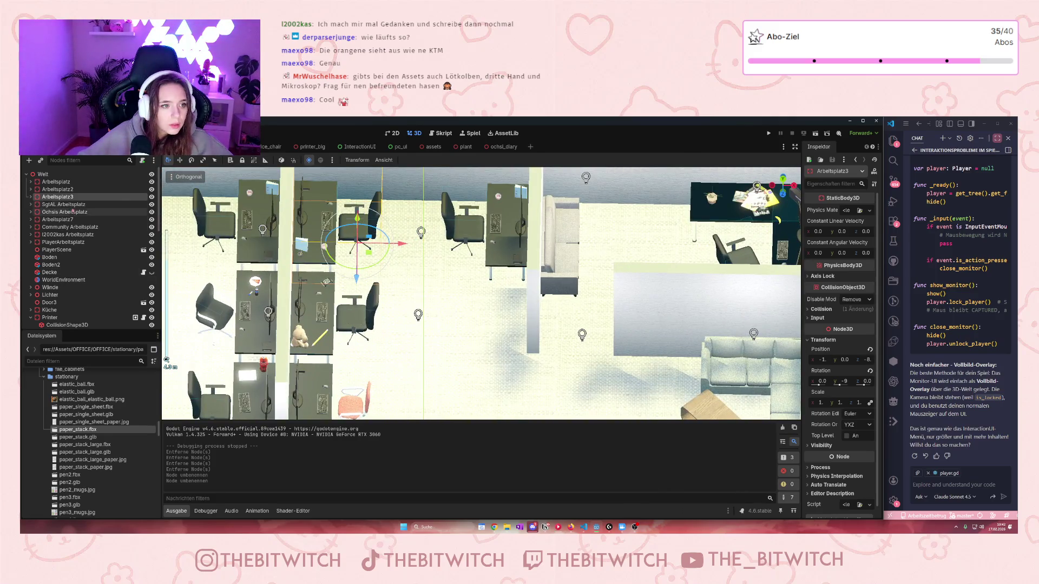
{"action": "left_click", "coordinate": [58, 220]}
{"action": "left_click_drag", "start_coordinate": [421, 365], "coordinate": [320, 303]}
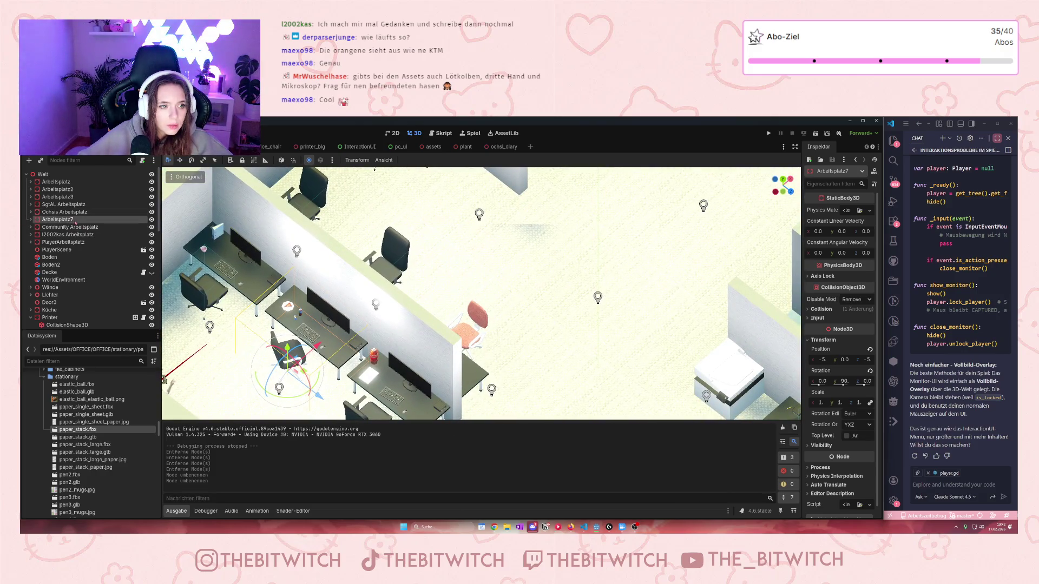
Step: Rename Arbeitsplatz7 to 'Community Arbeitsplatz2'
{"action": "double_click", "coordinate": [65, 220]}
{"action": "left_click", "coordinate": [77, 220]}
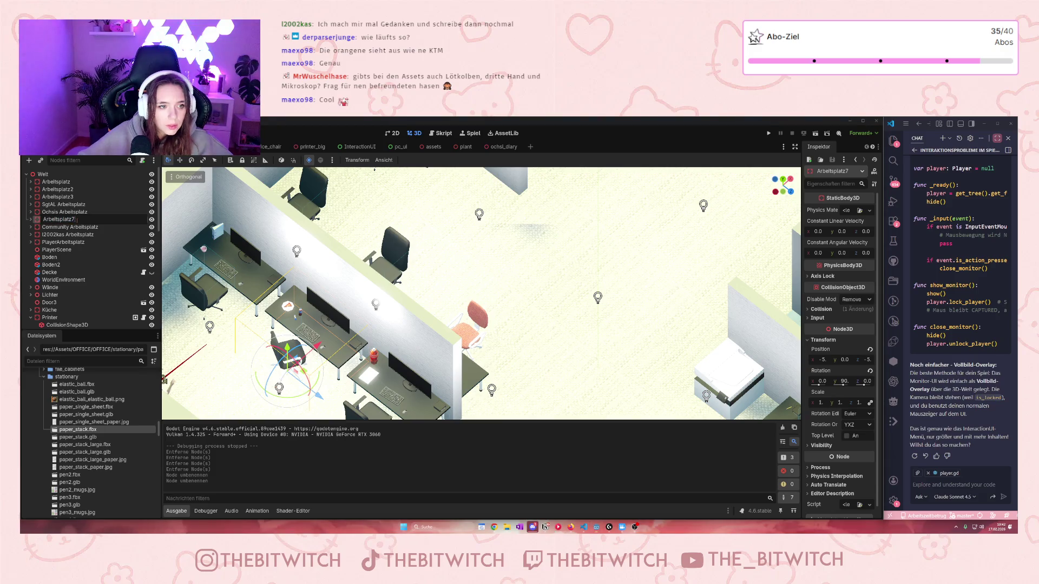
{"action": "key", "text": "BackSpace"}
{"action": "left_click", "coordinate": [44, 220]}
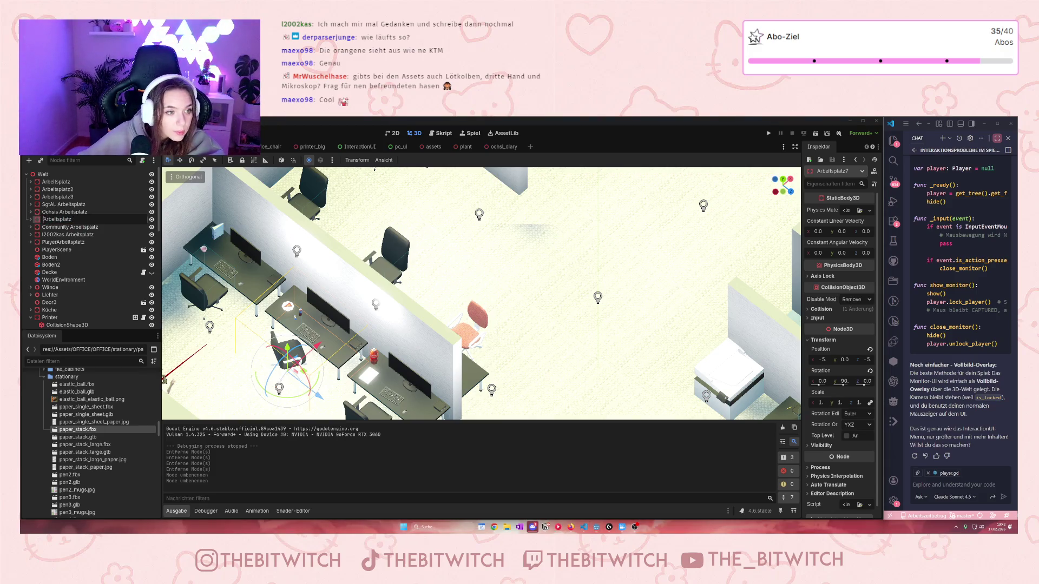
{"action": "type", "text": "Snack"}
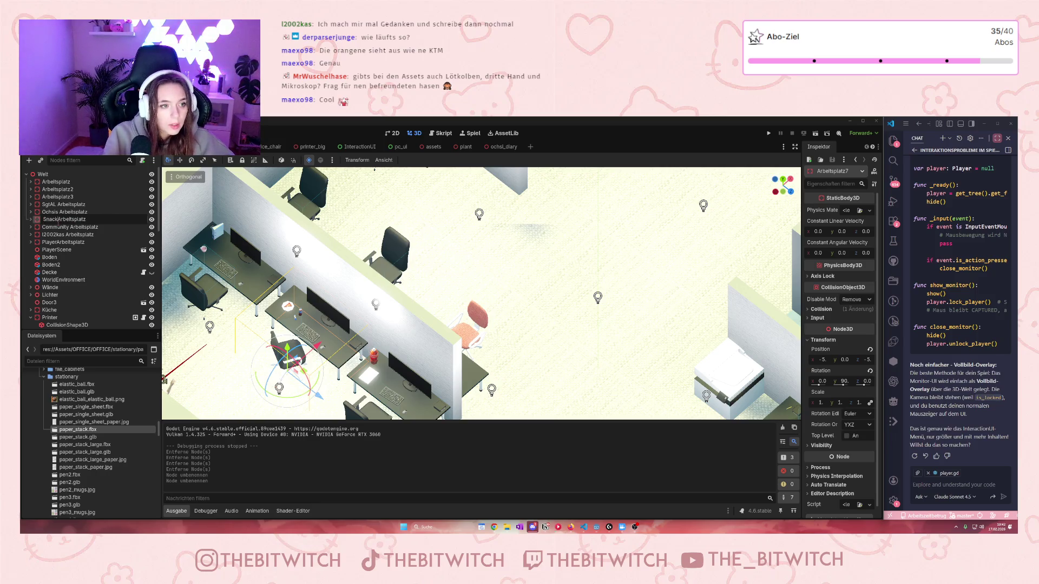
{"action": "key", "text": "BackSpace"}
{"action": "key", "text": "BackSpace"}
{"action": "key", "text": "BackSpace"}
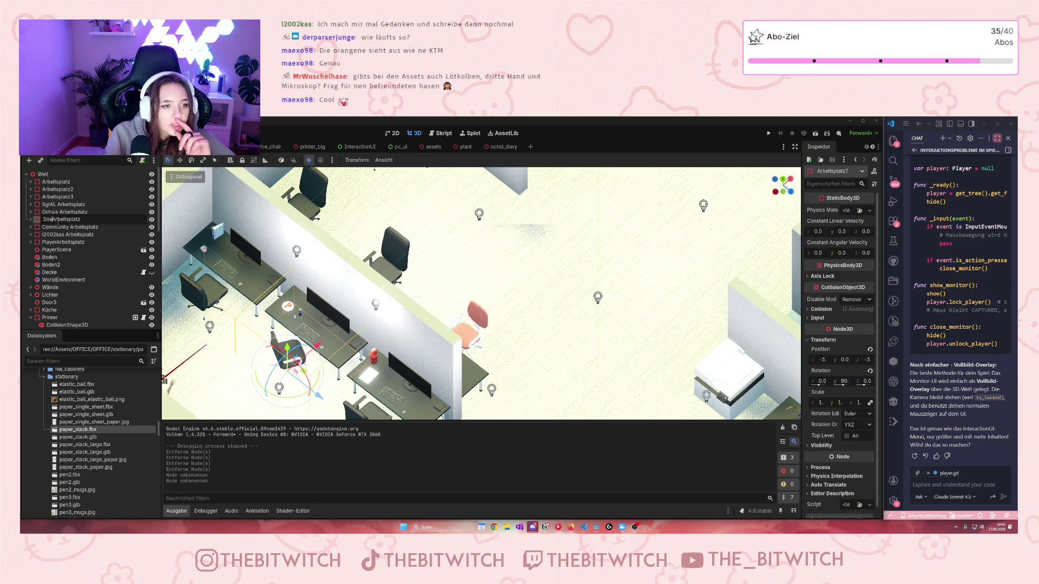
{"action": "type", "text": "Community"}
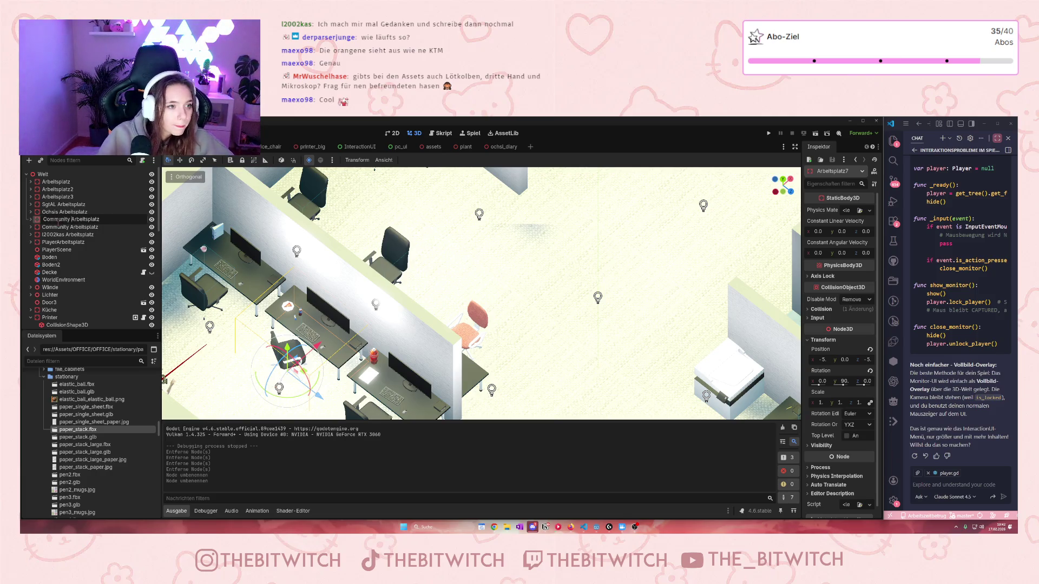
{"action": "key", "text": "Return"}
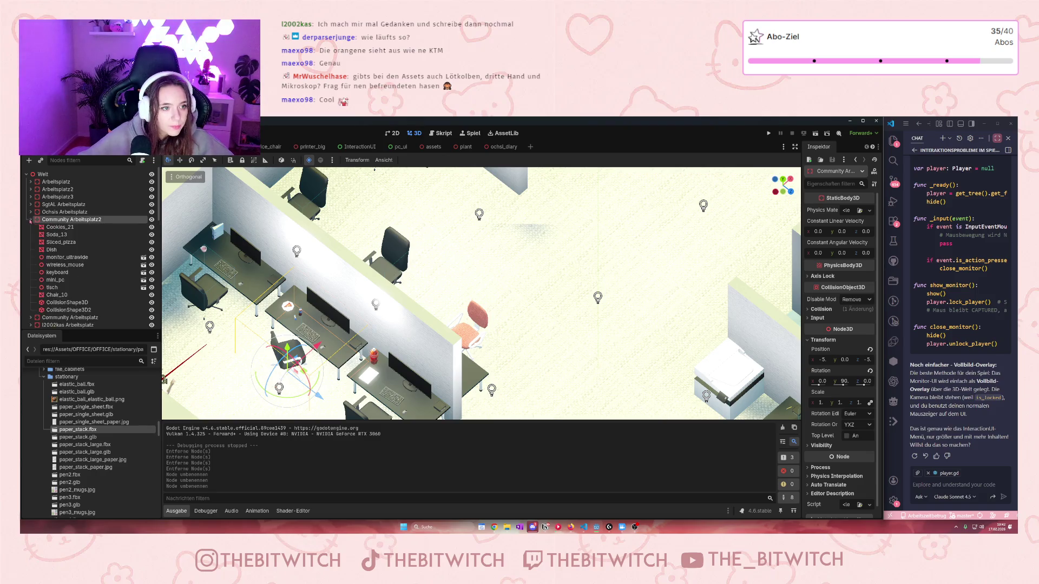
Step: Rename the old Community Arbeitsplatz node back to 'Arbeitsplatz4'
{"action": "left_click", "coordinate": [60, 228]}
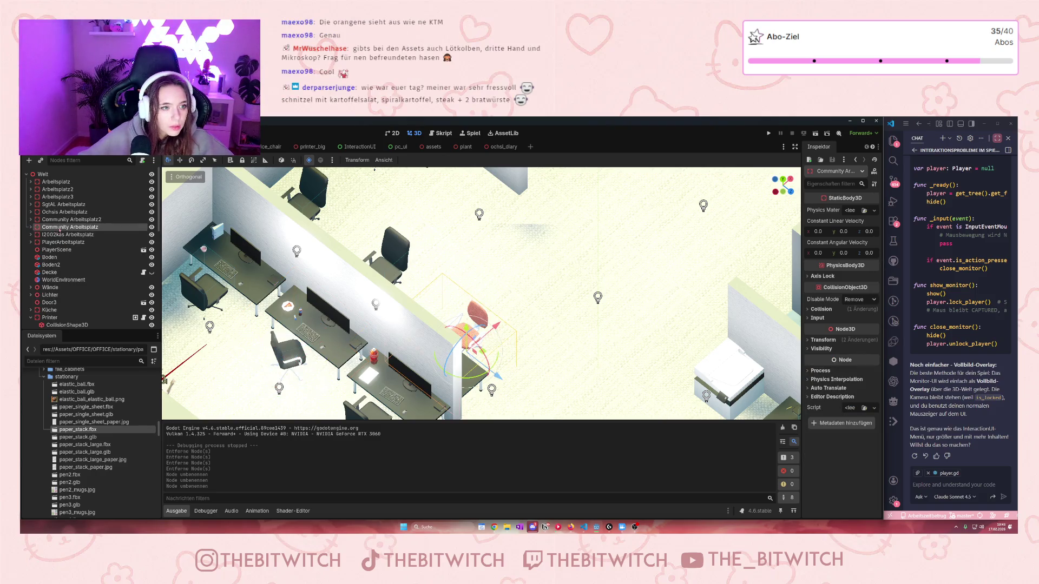
{"action": "double_click", "coordinate": [63, 228]}
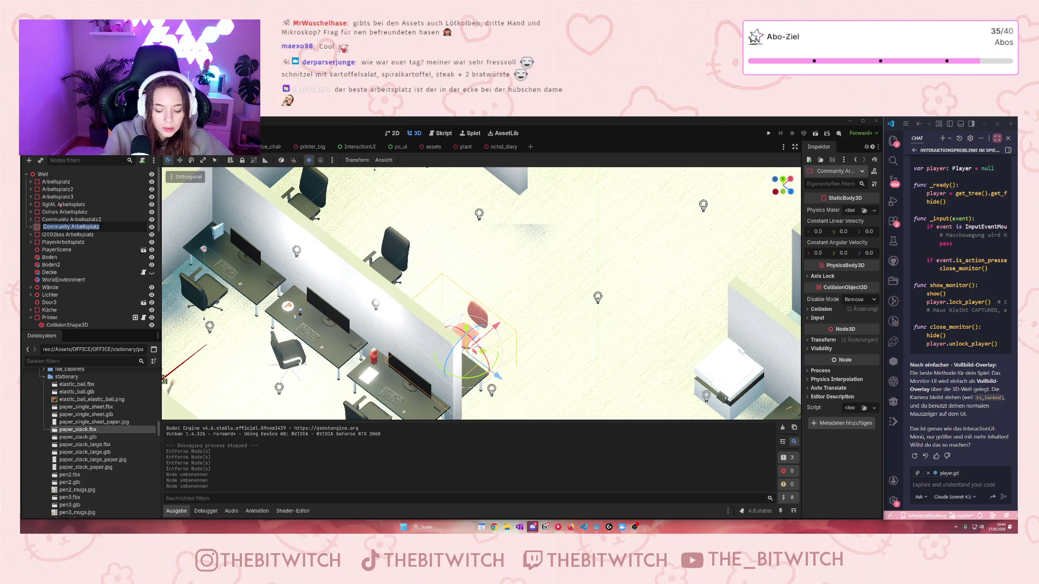
{"action": "type", "text": "Arbe"}
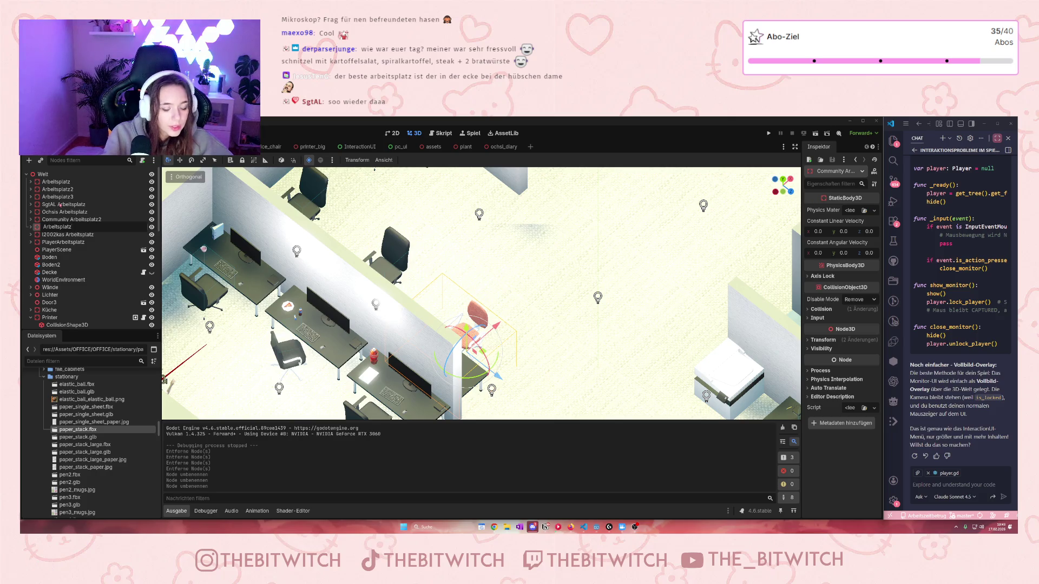
{"action": "type", "text": "4"}
{"action": "key", "text": "Return"}
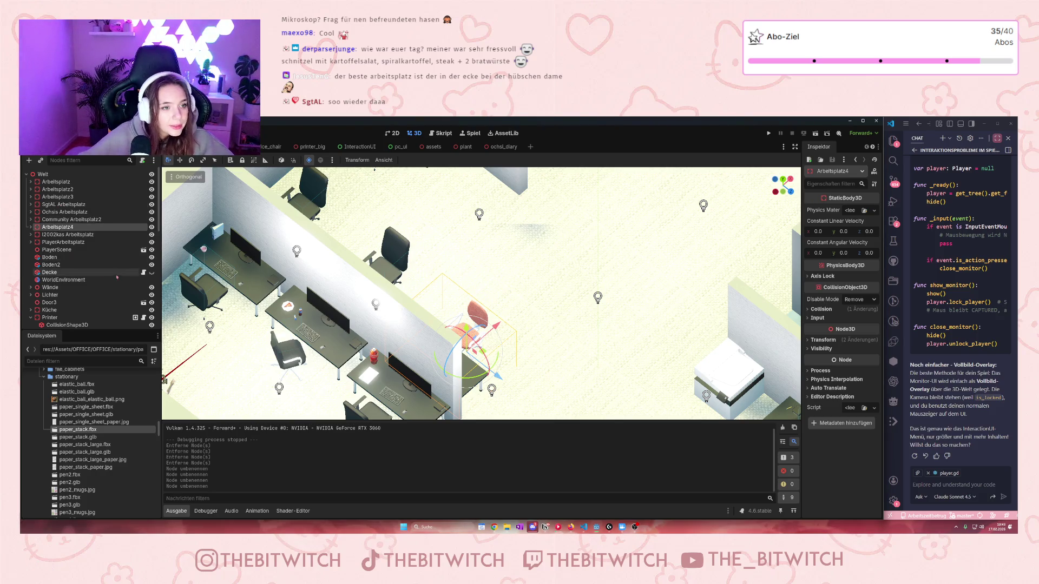
Step: Rename Community Arbeitsplatz2 to 'Community Arbeitsplatz'
{"action": "left_click", "coordinate": [99, 221]}
{"action": "left_click", "coordinate": [99, 221]}
{"action": "key", "text": "BackSpace"}
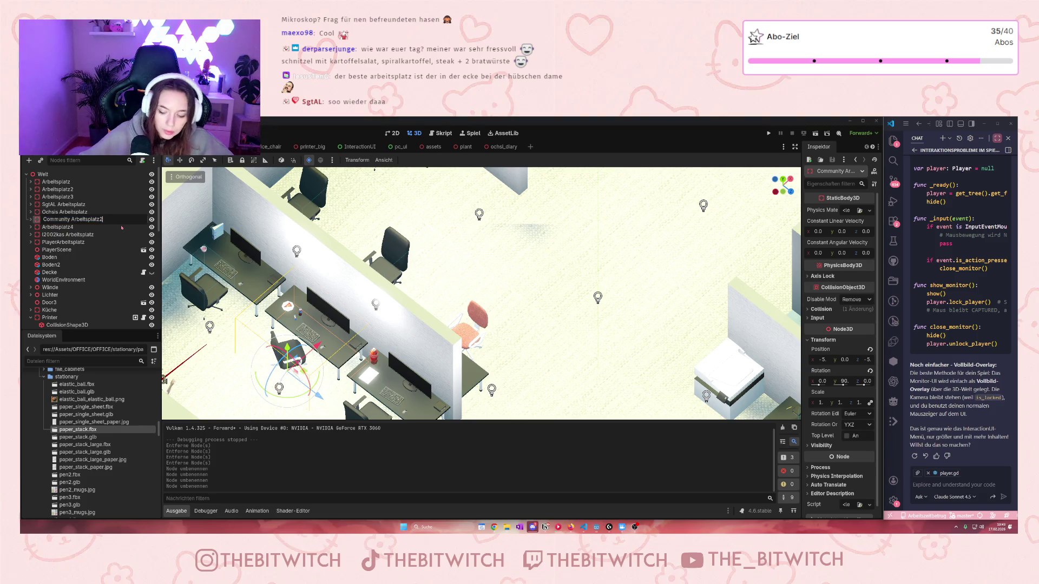
{"action": "key", "text": "Return"}
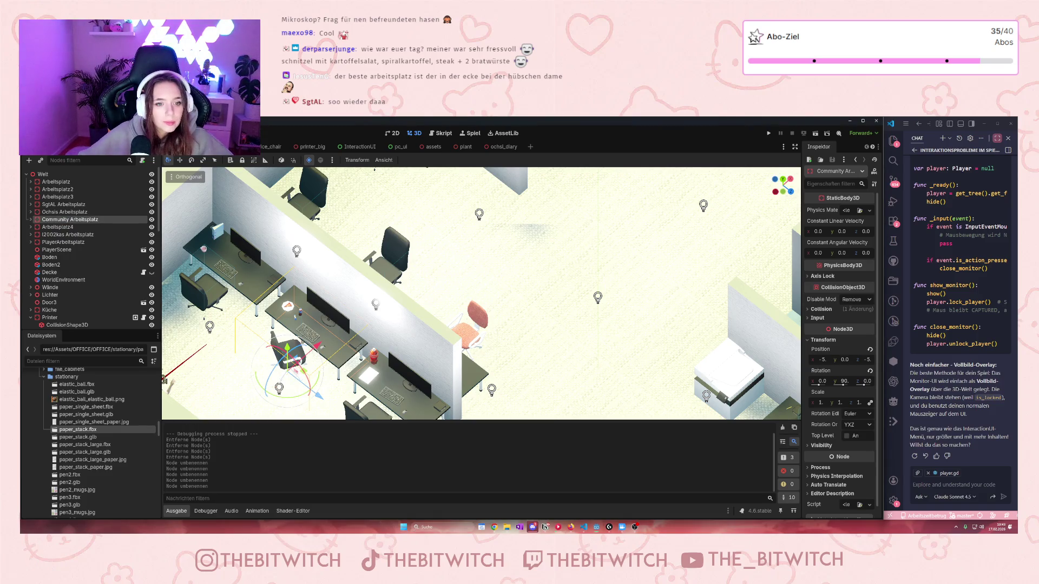
{"action": "scroll", "coordinate": [306, 345], "scroll_direction": "up", "scroll_amount": 3}
{"action": "scroll", "coordinate": [306, 345], "scroll_direction": "down", "scroll_amount": 3}
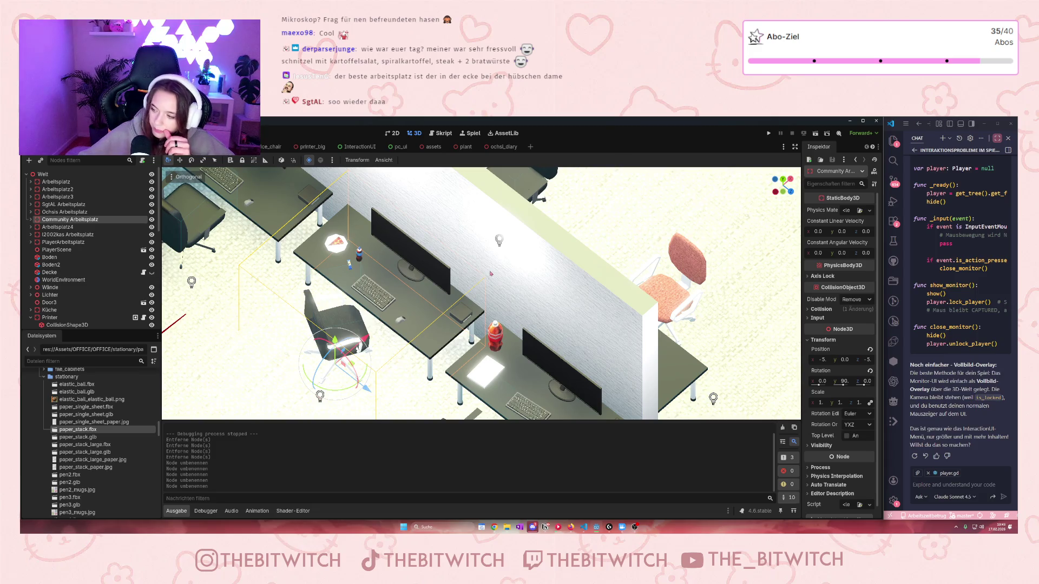
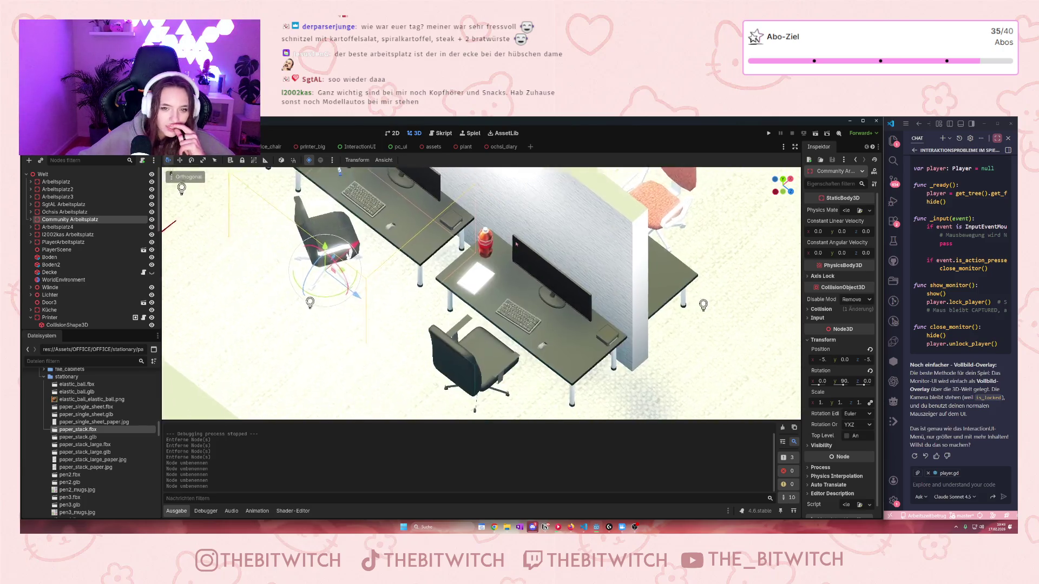
Step: Look over the assets scene's layout, including the pizzas and sinks, then return to the office scene
{"action": "scroll", "coordinate": [536, 200], "scroll_direction": "up", "scroll_amount": 3}
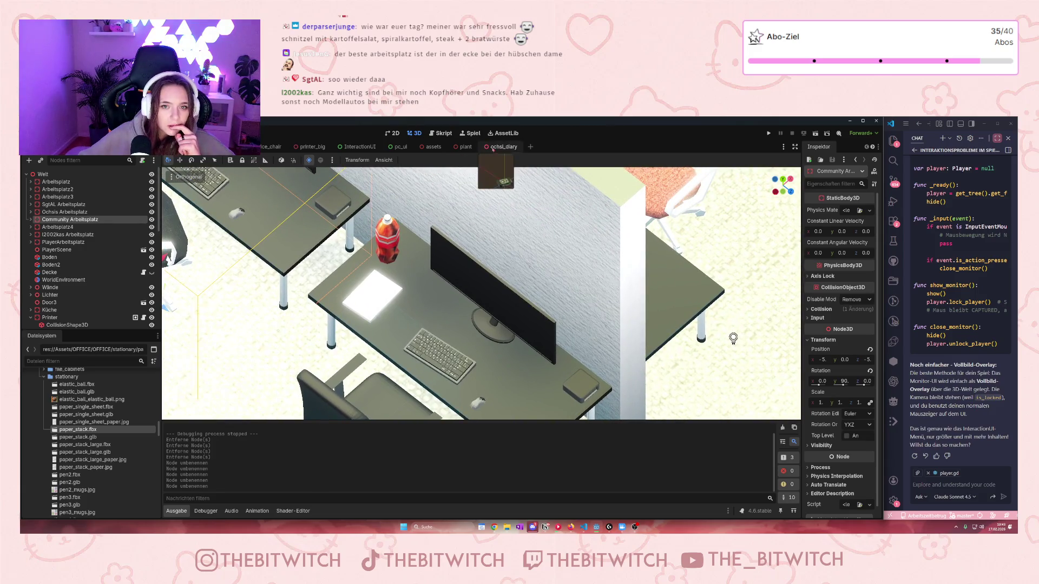
{"action": "left_click", "coordinate": [431, 148]}
{"action": "scroll", "coordinate": [481, 293], "scroll_direction": "up", "scroll_amount": 5}
{"action": "key", "text": "d"}
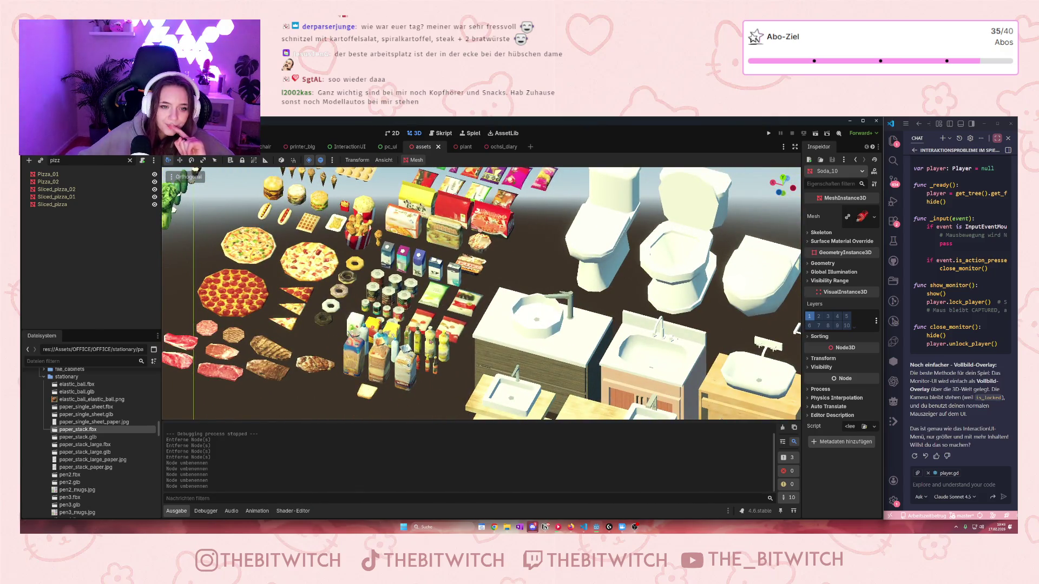
{"action": "key", "text": "s"}
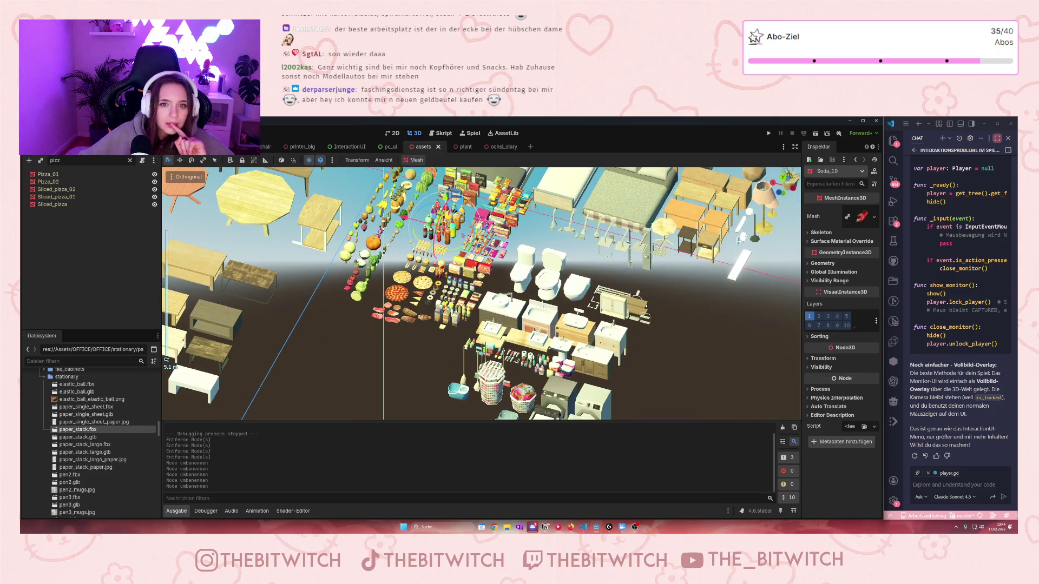
{"action": "scroll", "coordinate": [482, 292], "scroll_direction": "up", "scroll_amount": 5}
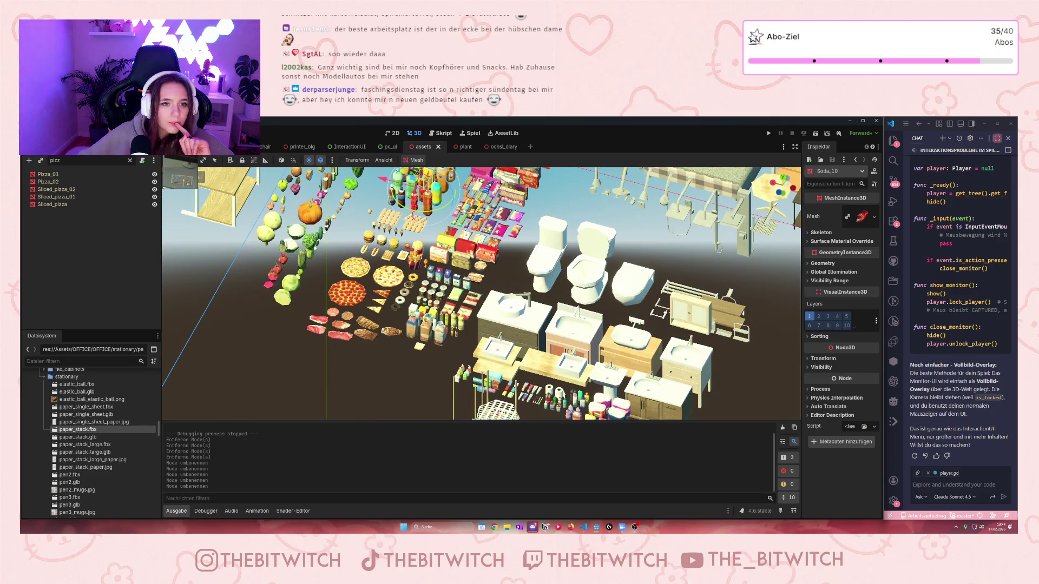
{"action": "left_click", "coordinate": [238, 146]}
Step: Expand the computers folder and scroll down to the office_pack gLTF files like speaker_desktop.glb
{"action": "scroll", "coordinate": [85, 400], "scroll_direction": "down", "scroll_amount": 10}
{"action": "scroll", "coordinate": [85, 401], "scroll_direction": "up", "scroll_amount": 15}
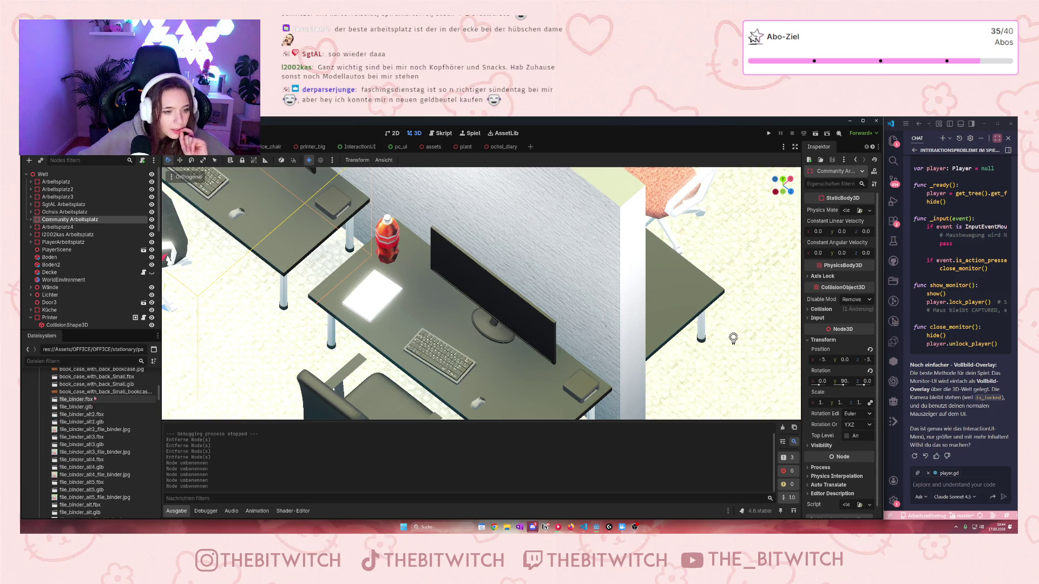
{"action": "scroll", "coordinate": [92, 402], "scroll_direction": "down", "scroll_amount": 1}
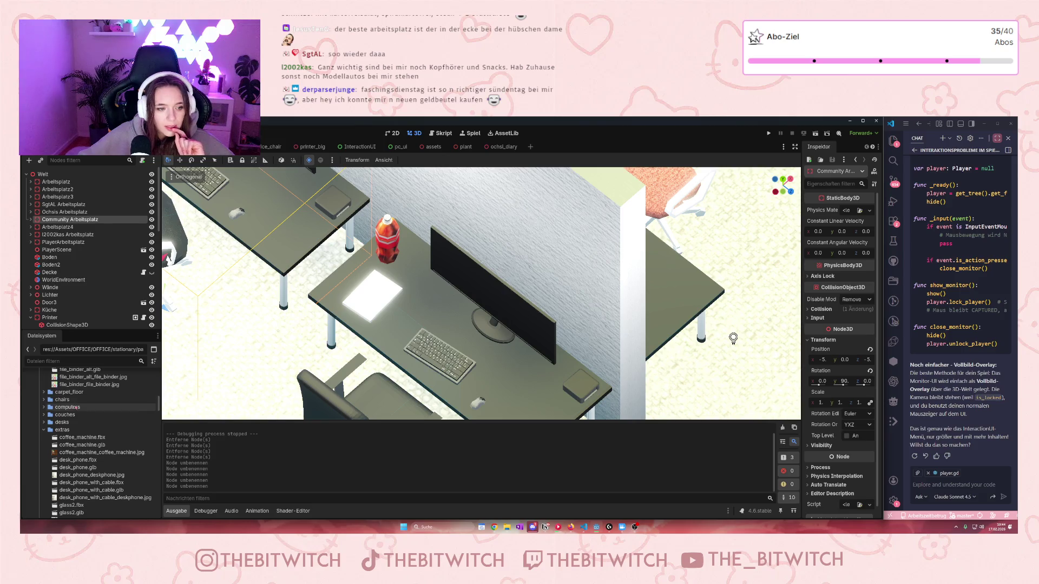
{"action": "left_click", "coordinate": [45, 408]}
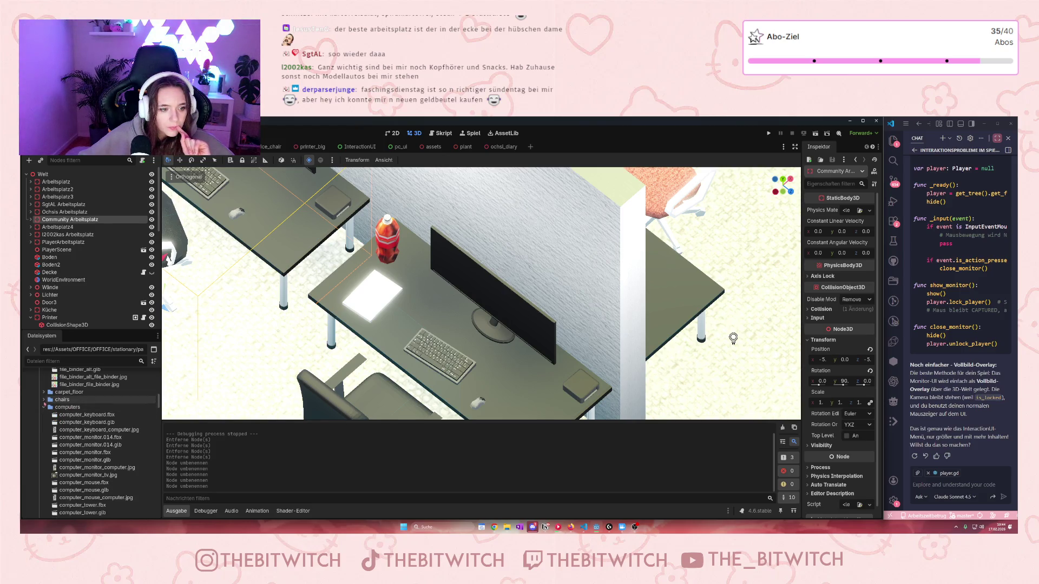
{"action": "scroll", "coordinate": [66, 426], "scroll_direction": "down", "scroll_amount": 5}
{"action": "scroll", "coordinate": [65, 427], "scroll_direction": "down", "scroll_amount": 4}
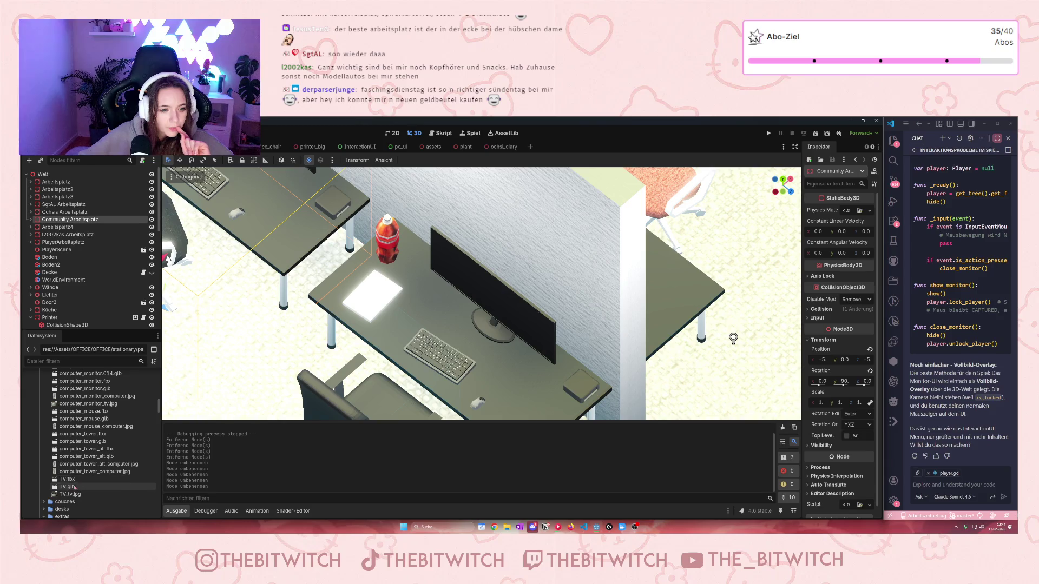
{"action": "scroll", "coordinate": [65, 433], "scroll_direction": "up", "scroll_amount": 12}
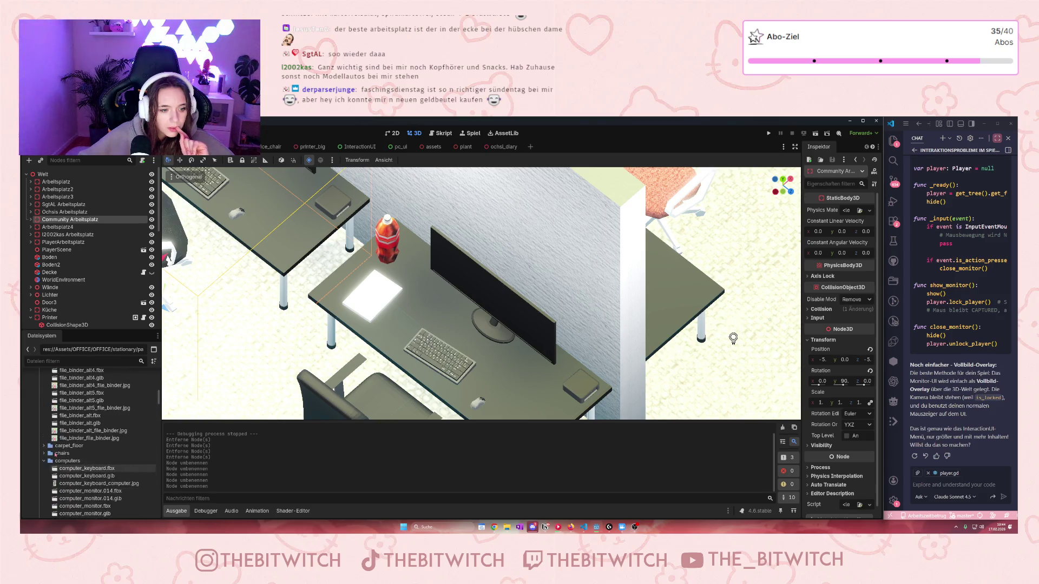
{"action": "scroll", "coordinate": [59, 450], "scroll_direction": "down", "scroll_amount": 5}
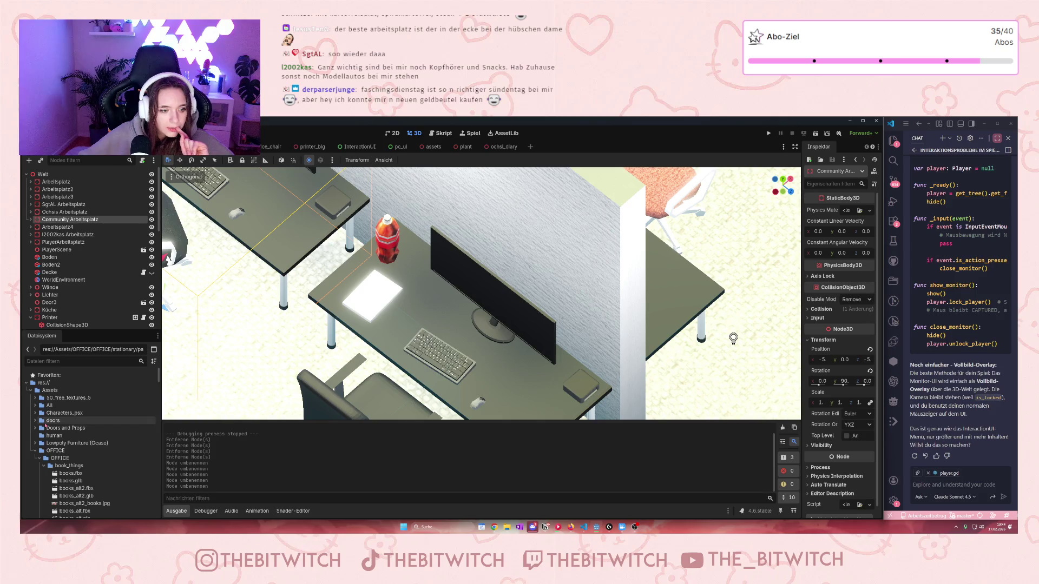
{"action": "scroll", "coordinate": [65, 460], "scroll_direction": "down", "scroll_amount": 8}
{"action": "scroll", "coordinate": [64, 464], "scroll_direction": "down", "scroll_amount": 10}
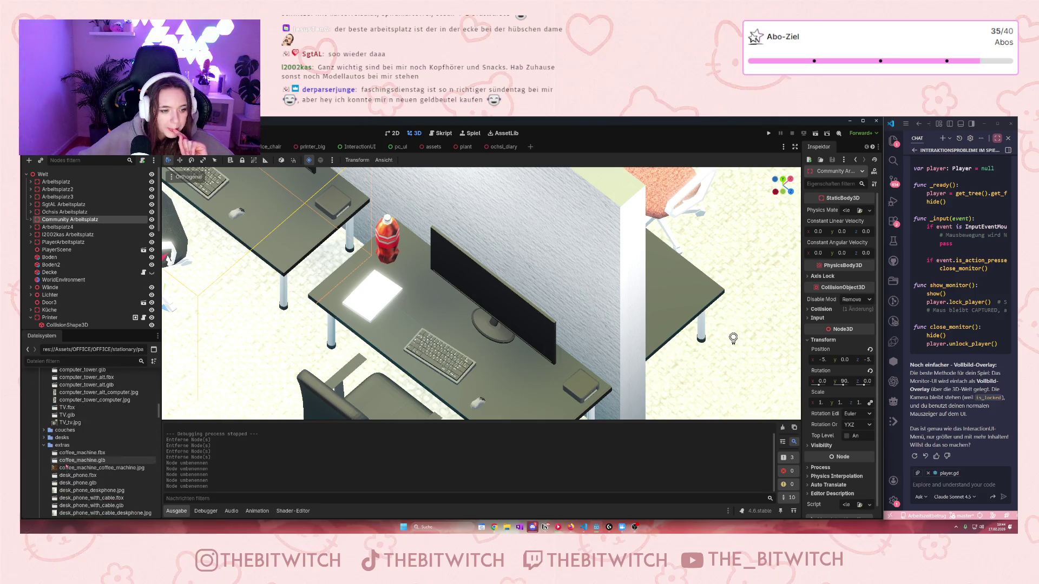
{"action": "scroll", "coordinate": [62, 464], "scroll_direction": "down", "scroll_amount": 8}
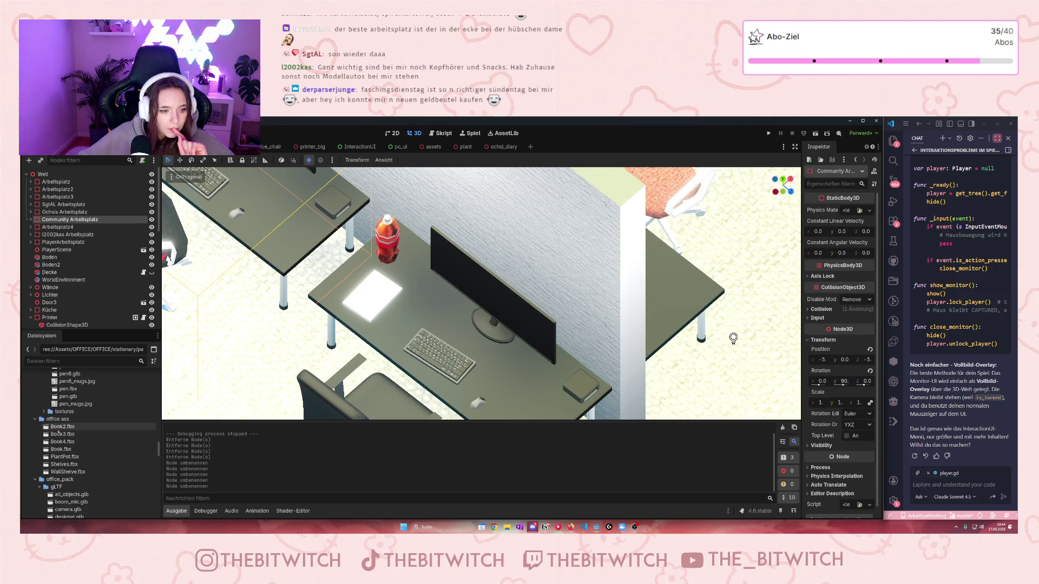
{"action": "scroll", "coordinate": [59, 433], "scroll_direction": "down", "scroll_amount": 3}
{"action": "scroll", "coordinate": [64, 432], "scroll_direction": "down", "scroll_amount": 2}
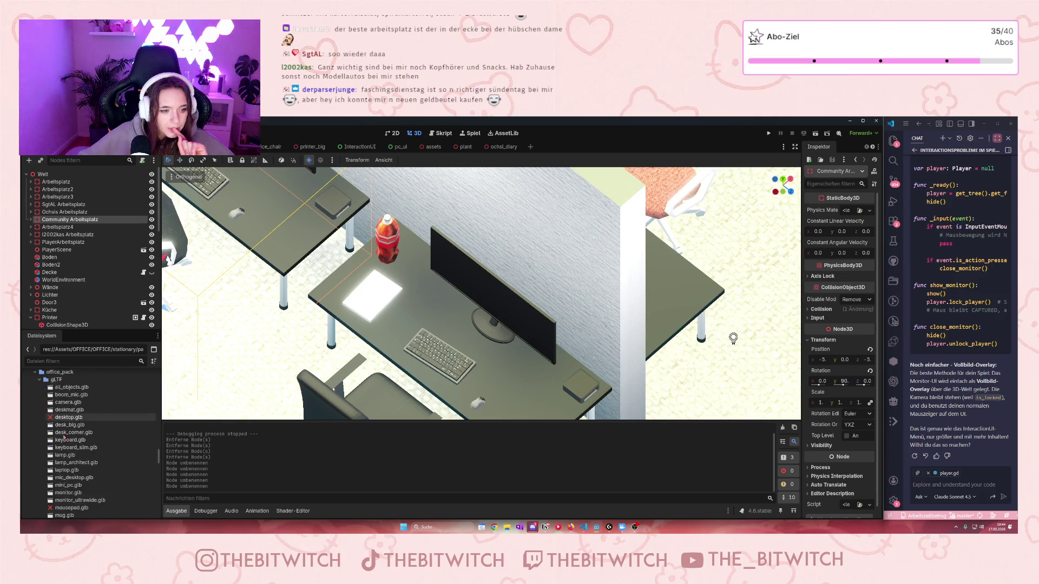
{"action": "scroll", "coordinate": [64, 442], "scroll_direction": "down", "scroll_amount": 4}
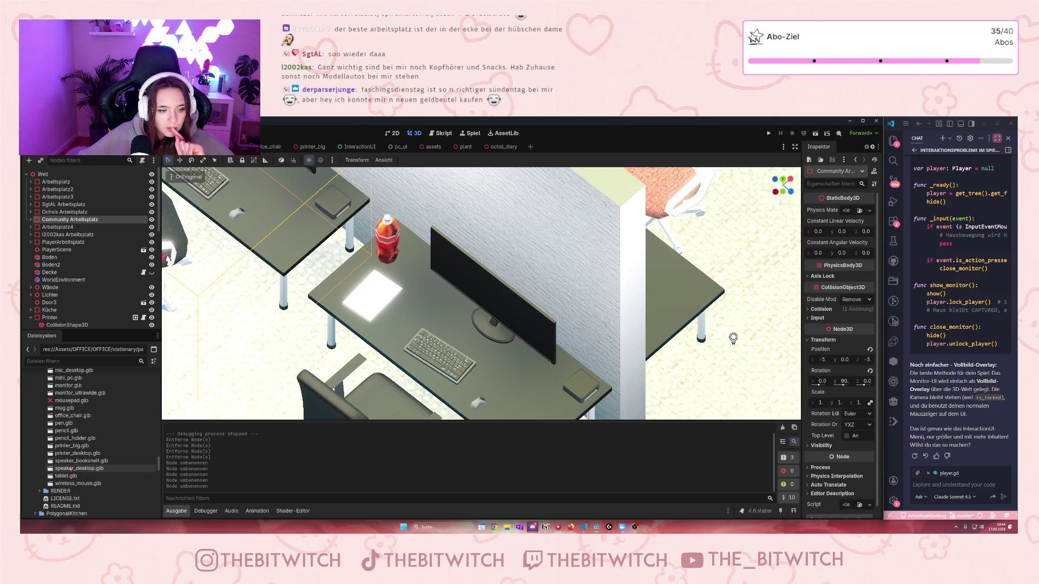
{"action": "mouse_move", "coordinate": [73, 468]}
{"action": "left_mouse_down"}
{"action": "mouse_move", "coordinate": [349, 363]}
{"action": "mouse_move", "coordinate": [424, 301]}
{"action": "mouse_move", "coordinate": [427, 341]}
{"action": "mouse_move", "coordinate": [395, 325]}
{"action": "mouse_move", "coordinate": [428, 276]}
{"action": "mouse_move", "coordinate": [466, 309]}
{"action": "mouse_move", "coordinate": [400, 320]}
{"action": "mouse_move", "coordinate": [387, 307]}
{"action": "mouse_move", "coordinate": [383, 260]}
{"action": "left_mouse_up"}
{"action": "key", "text": "Delete"}
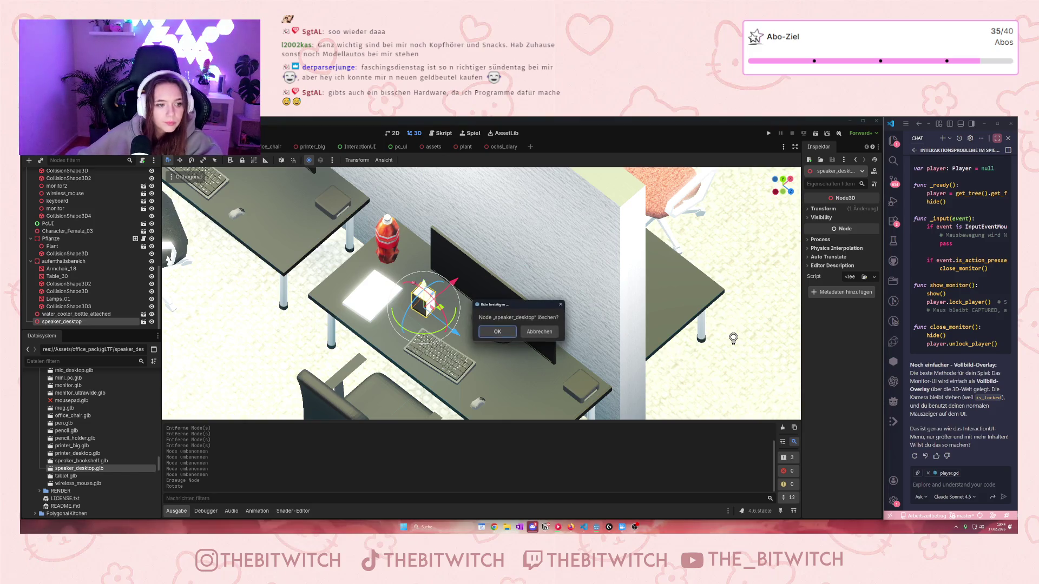
{"action": "key", "text": "Return"}
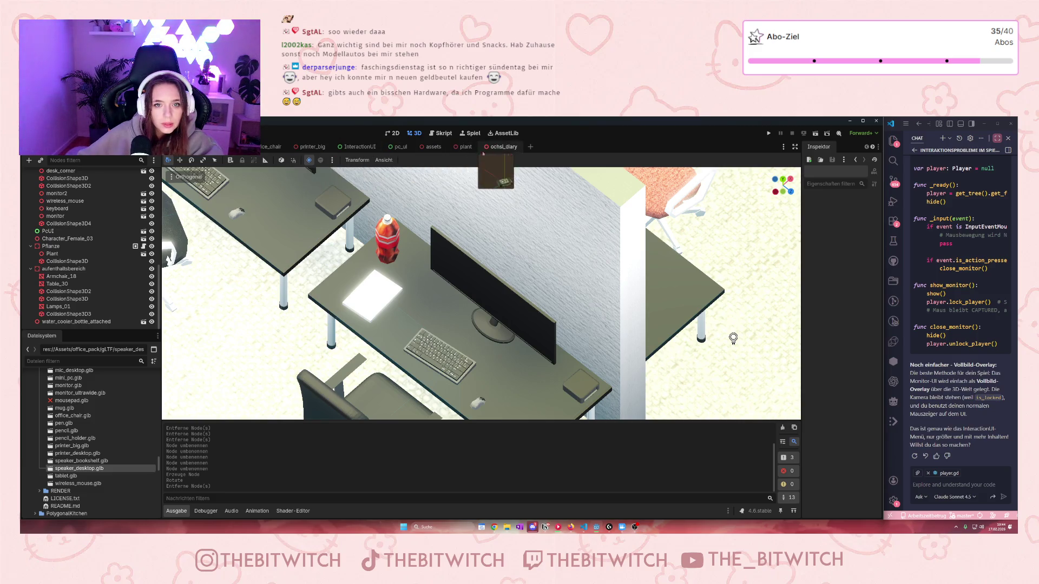
{"action": "left_click", "coordinate": [424, 147]}
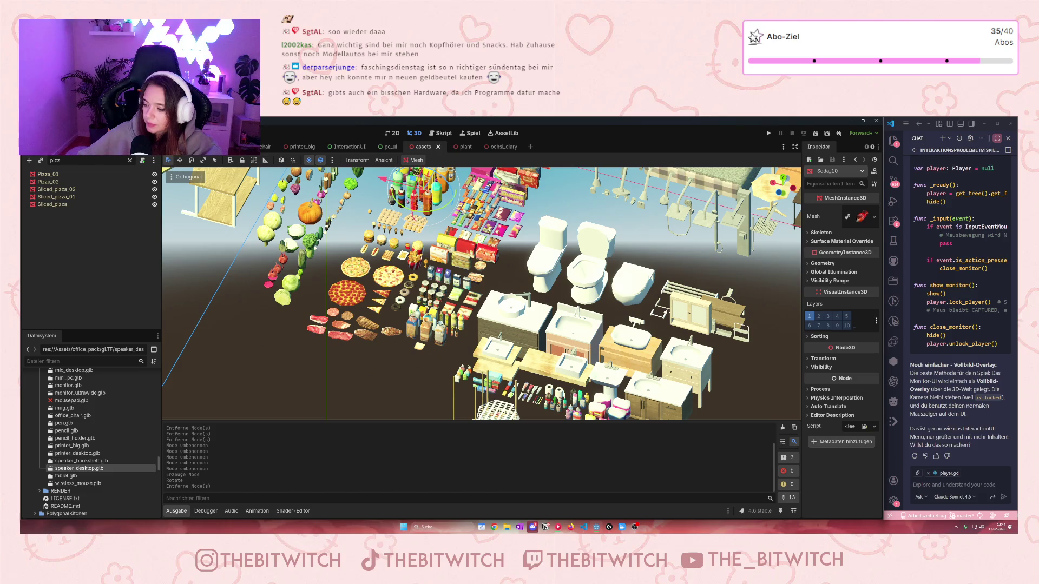
Step: Zoom and pan the assets viewport onto the rows of snack packs and chip bags
{"action": "scroll", "coordinate": [414, 265], "scroll_direction": "up", "scroll_amount": 5}
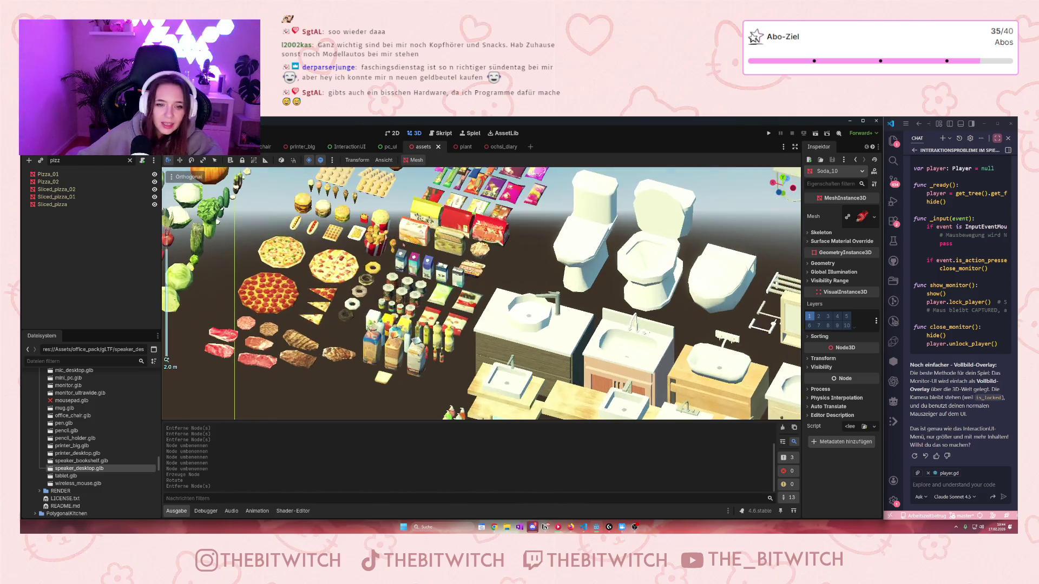
{"action": "scroll", "coordinate": [385, 290], "scroll_direction": "up", "scroll_amount": 1}
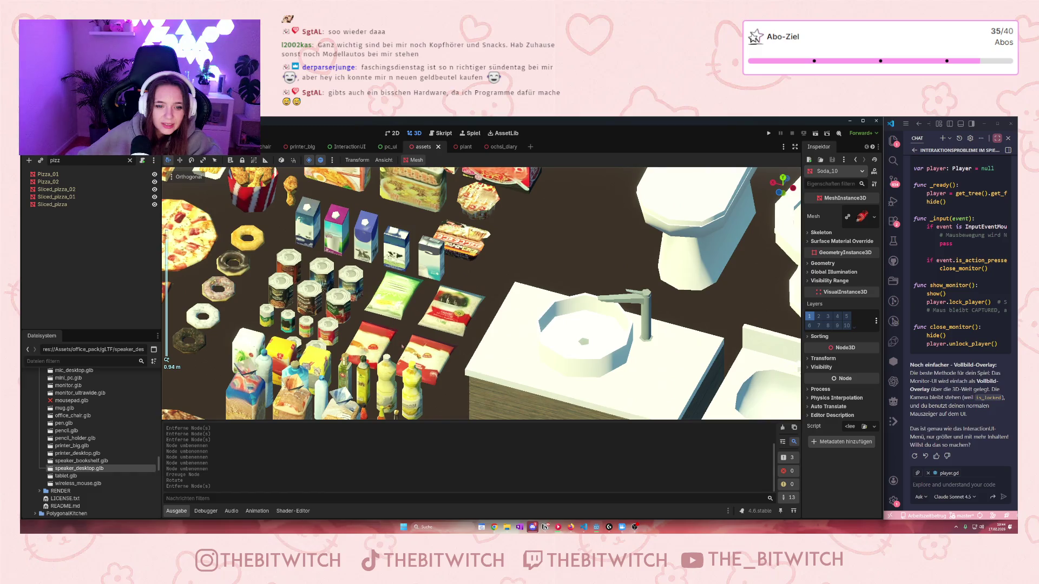
{"action": "scroll", "coordinate": [403, 346], "scroll_direction": "down", "scroll_amount": 3}
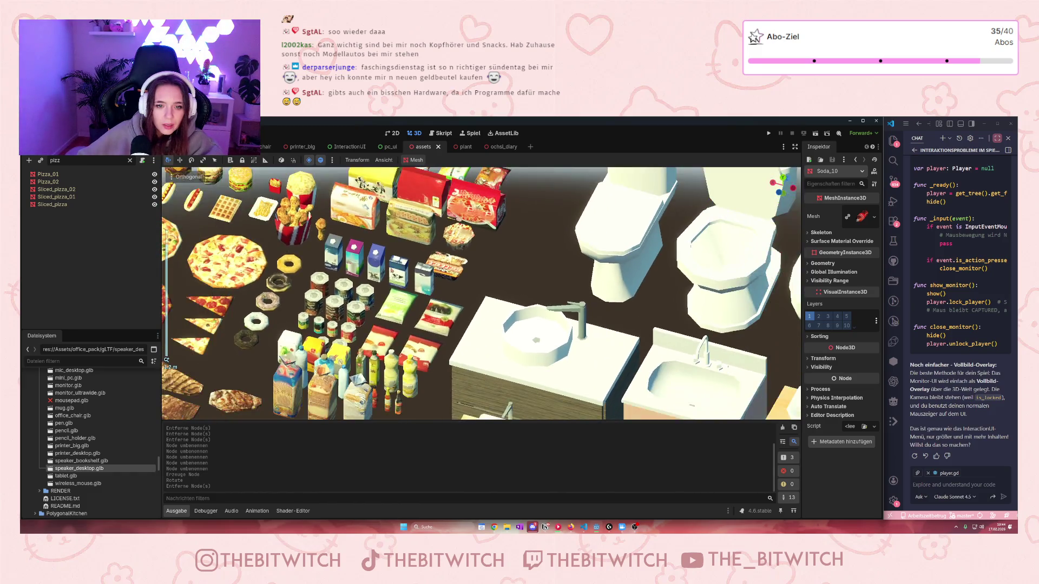
{"action": "scroll", "coordinate": [386, 279], "scroll_direction": "up", "scroll_amount": 8}
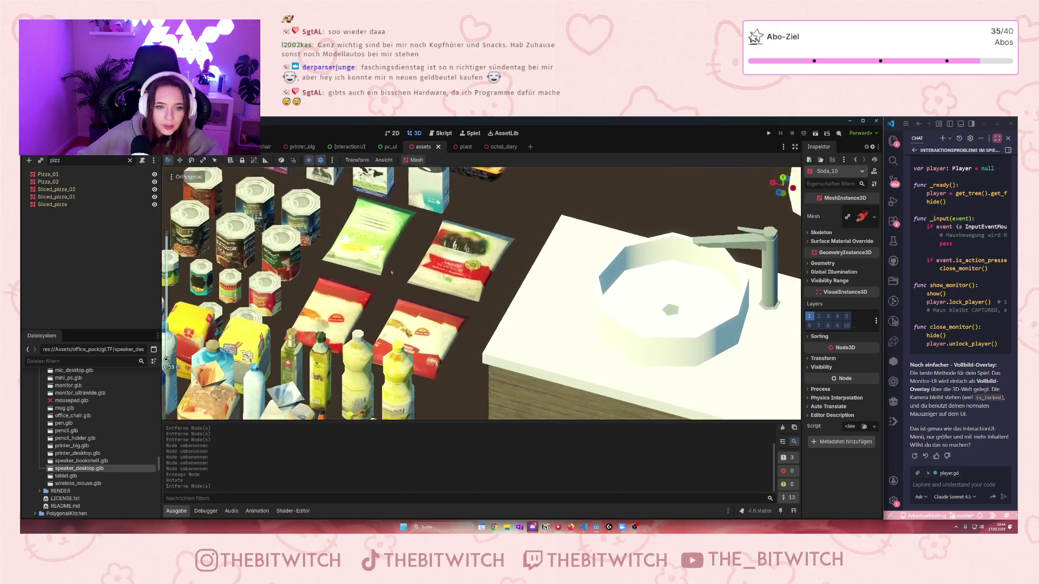
{"action": "mouse_move", "coordinate": [382, 283]}
{"action": "left_mouse_down"}
{"action": "mouse_move", "coordinate": [416, 394]}
{"action": "mouse_move", "coordinate": [443, 116]}
{"action": "left_mouse_up"}
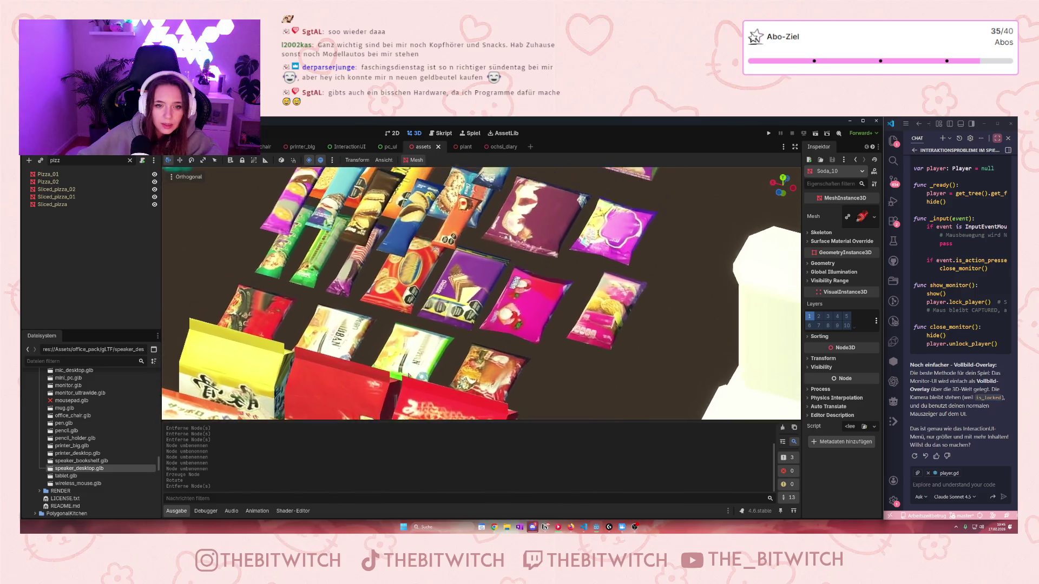
{"action": "mouse_move", "coordinate": [476, 274]}
{"action": "left_mouse_down"}
{"action": "mouse_move", "coordinate": [493, 301]}
{"action": "mouse_move", "coordinate": [462, 264]}
{"action": "mouse_move", "coordinate": [487, 271]}
{"action": "mouse_move", "coordinate": [549, 250]}
{"action": "mouse_move", "coordinate": [461, 283]}
{"action": "mouse_move", "coordinate": [425, 361]}
{"action": "mouse_move", "coordinate": [409, 343]}
{"action": "left_mouse_up"}
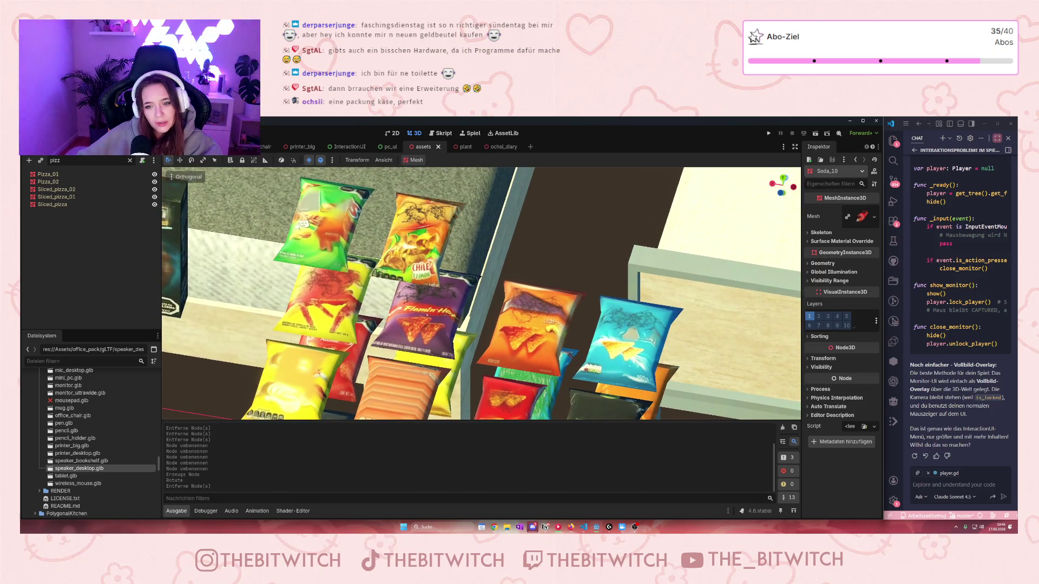
{"action": "left_click_drag", "start_coordinate": [401, 308], "coordinate": [394, 292]}
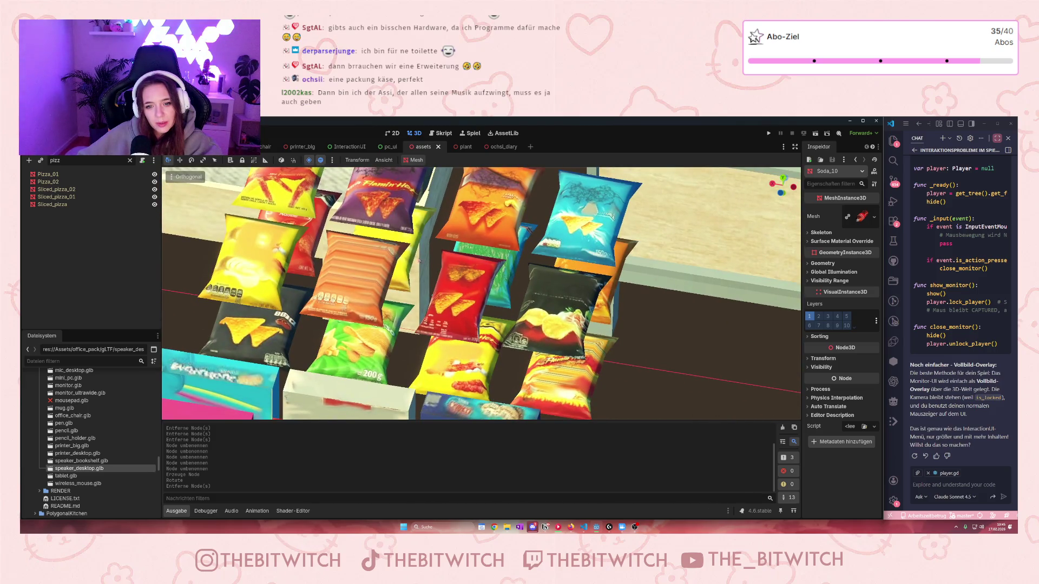
Step: Filter the Scene dock for 'chip' and frame the potato_chips and potato_chips_01 models
{"action": "left_click", "coordinate": [555, 329]}
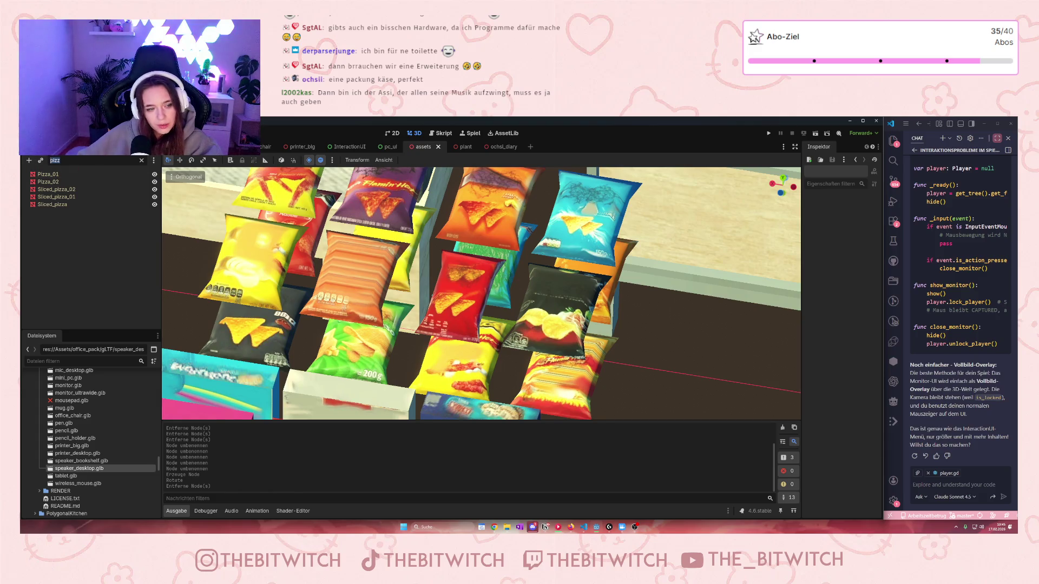
{"action": "type", "text": "ch"}
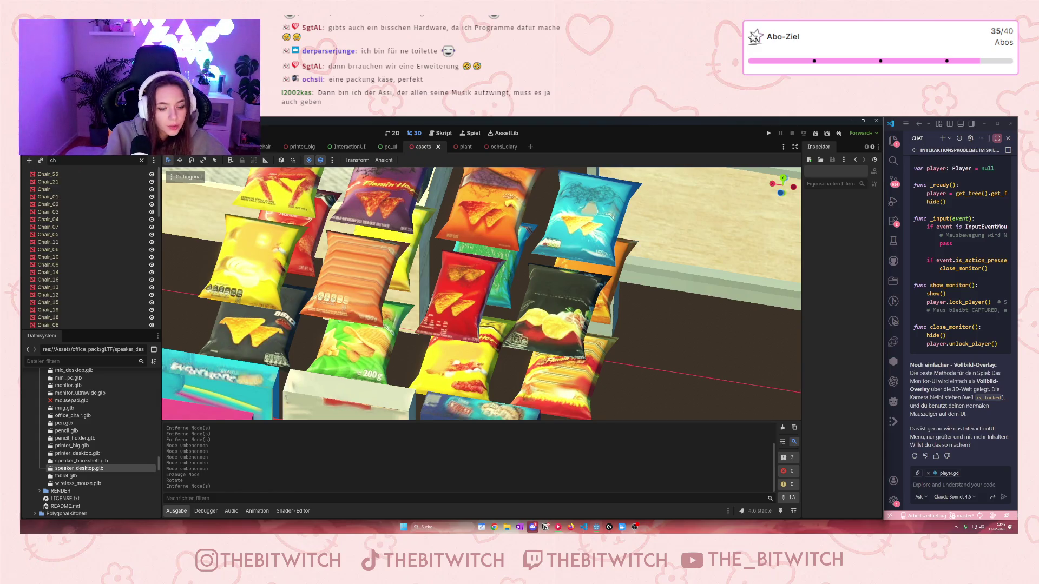
{"action": "type", "text": "i"}
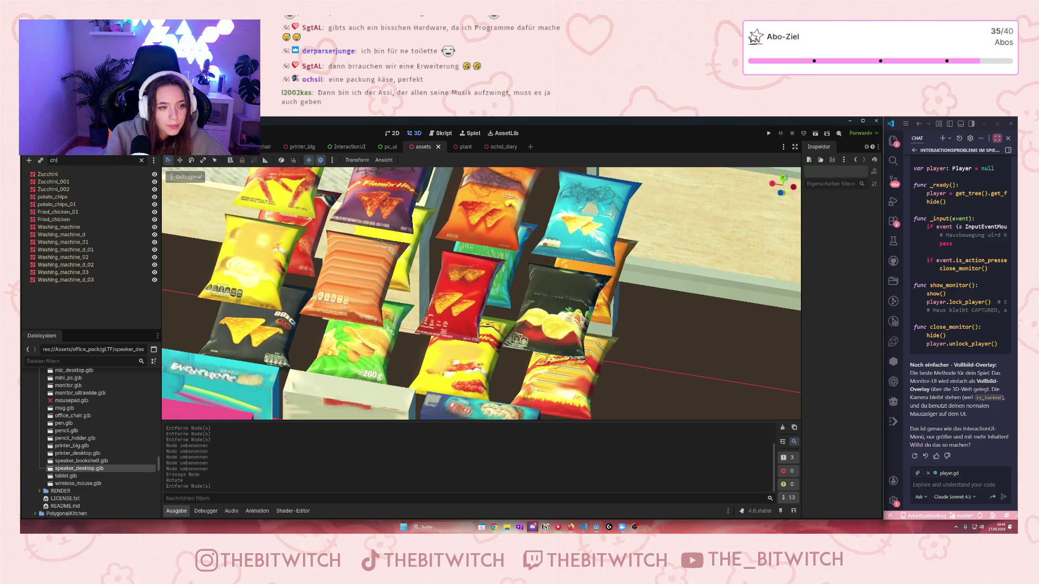
{"action": "type", "text": "p"}
{"action": "left_click", "coordinate": [52, 174]}
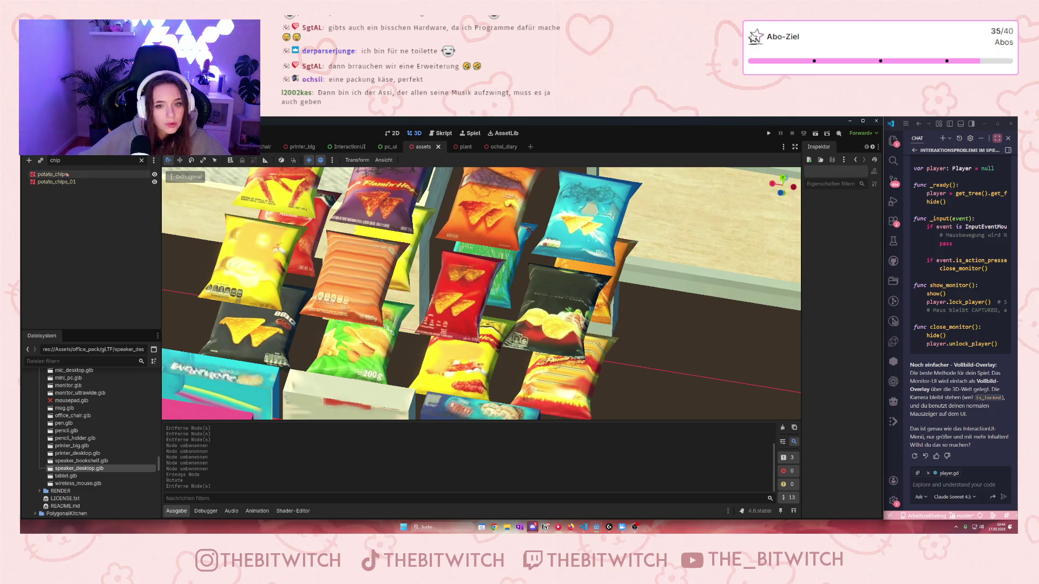
{"action": "key", "text": "f"}
{"action": "scroll", "coordinate": [521, 300], "scroll_direction": "down", "scroll_amount": 5}
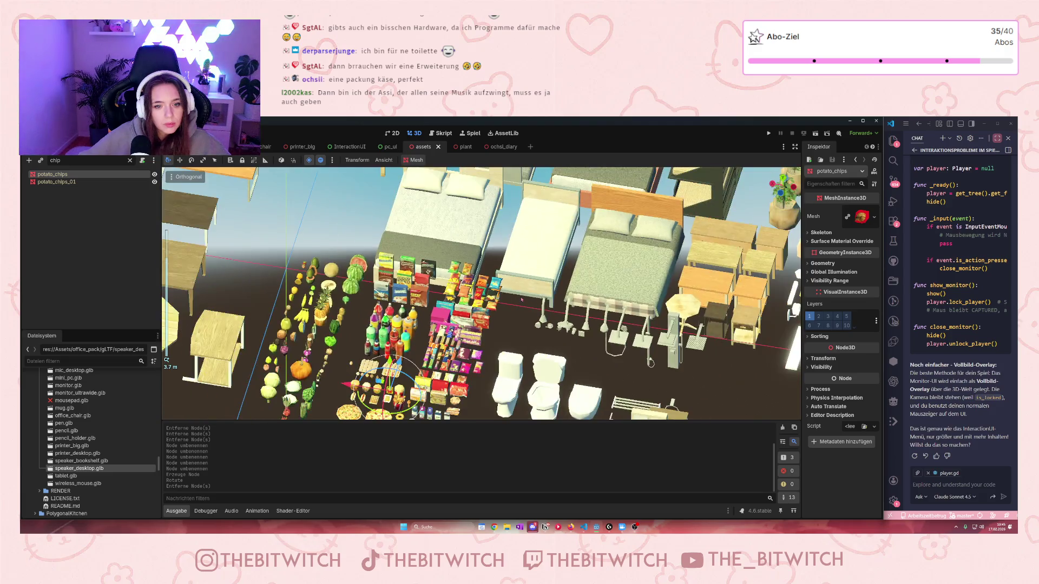
{"action": "scroll", "coordinate": [651, 363], "scroll_direction": "up", "scroll_amount": 2}
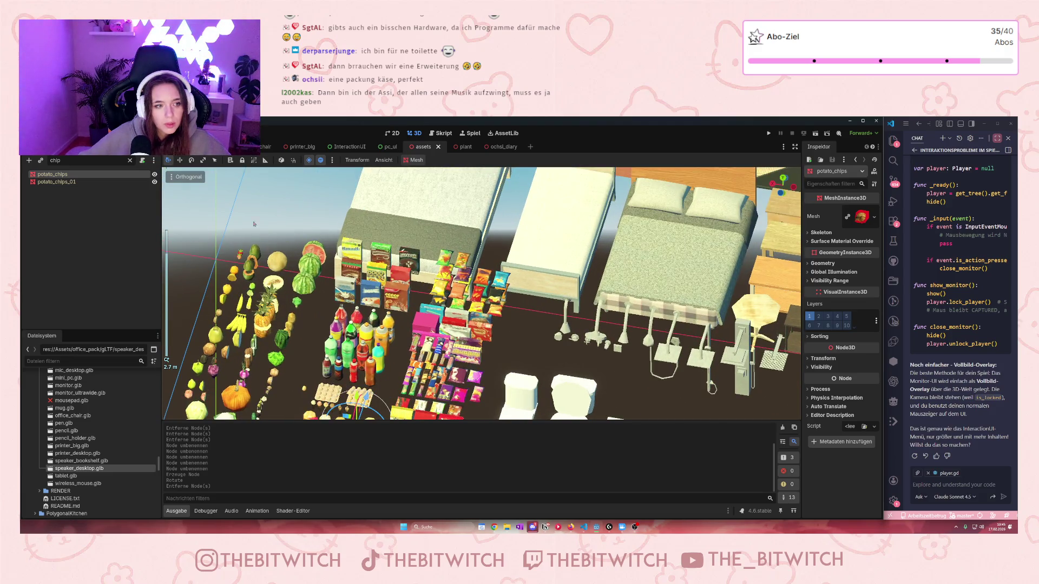
{"action": "left_click", "coordinate": [86, 183]}
{"action": "key", "text": "f"}
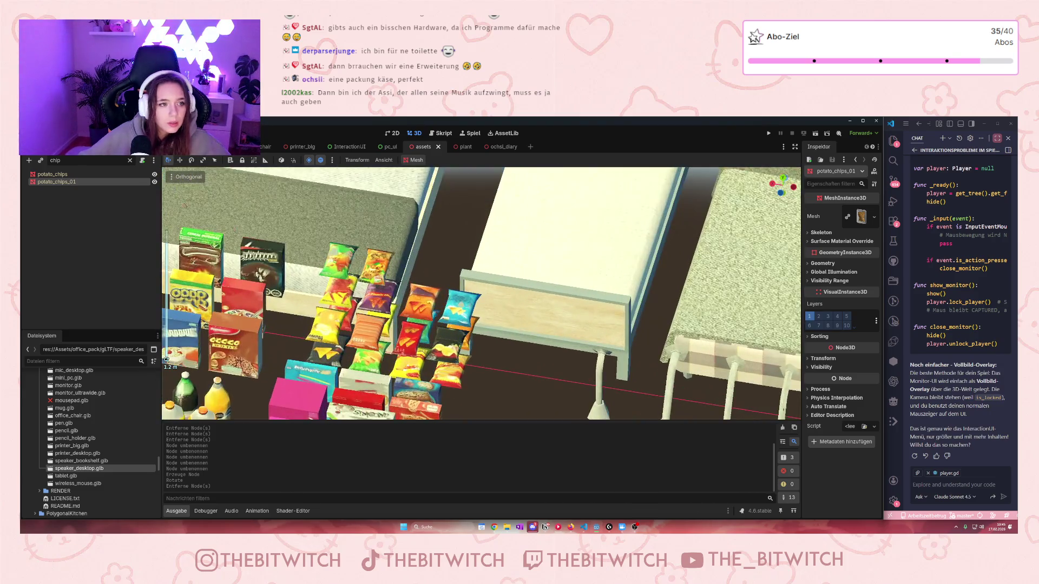
Step: Clear the node filter and scroll through the full list of asset nodes
{"action": "double_click", "coordinate": [71, 161]}
{"action": "type", "text": "snac"}
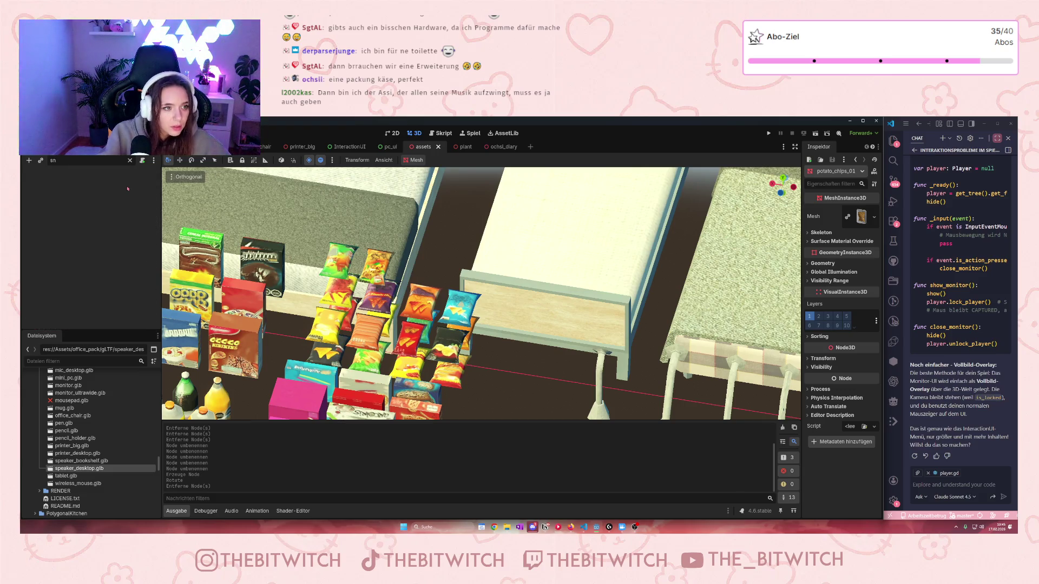
{"action": "key", "text": "BackSpace"}
{"action": "key", "text": "BackSpace"}
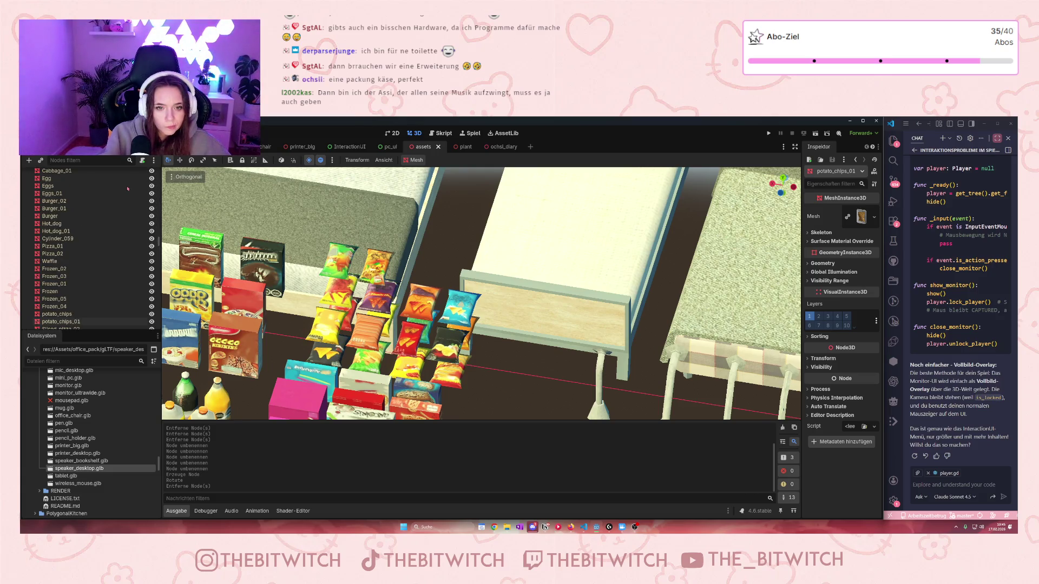
{"action": "scroll", "coordinate": [96, 288], "scroll_direction": "down", "scroll_amount": 3}
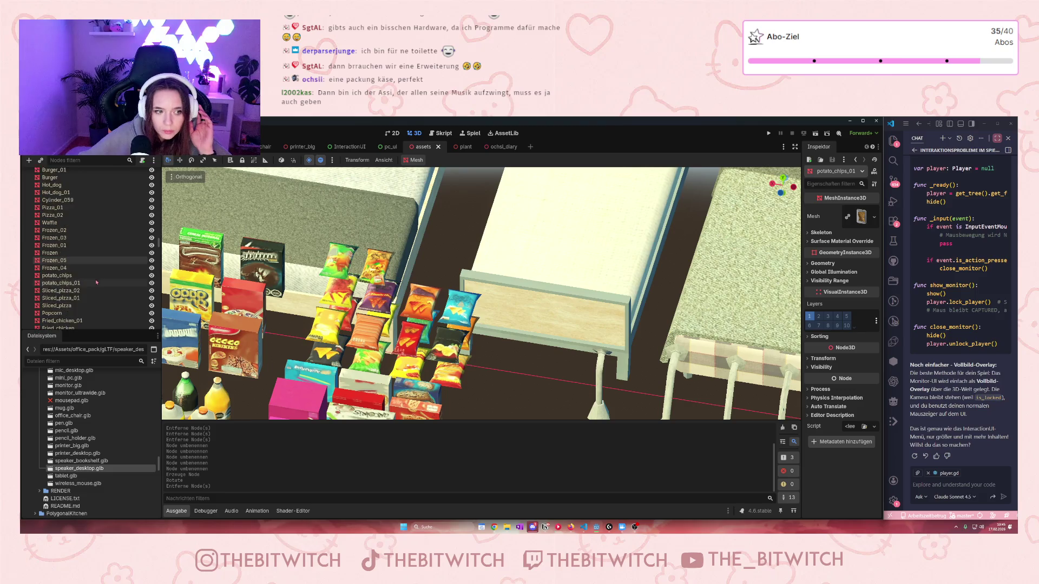
{"action": "scroll", "coordinate": [96, 287], "scroll_direction": "down", "scroll_amount": 15}
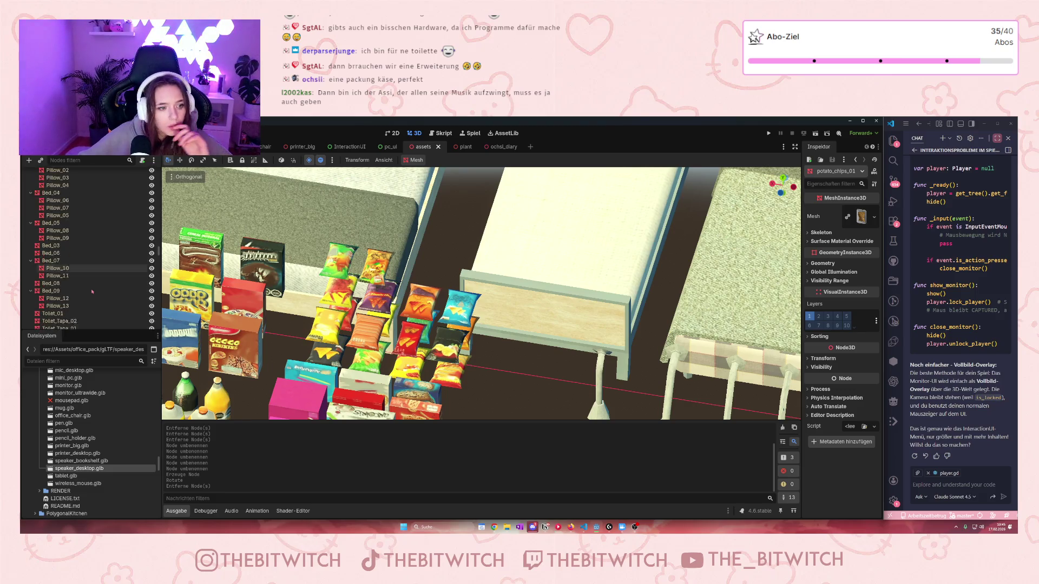
{"action": "scroll", "coordinate": [91, 290], "scroll_direction": "down", "scroll_amount": 10}
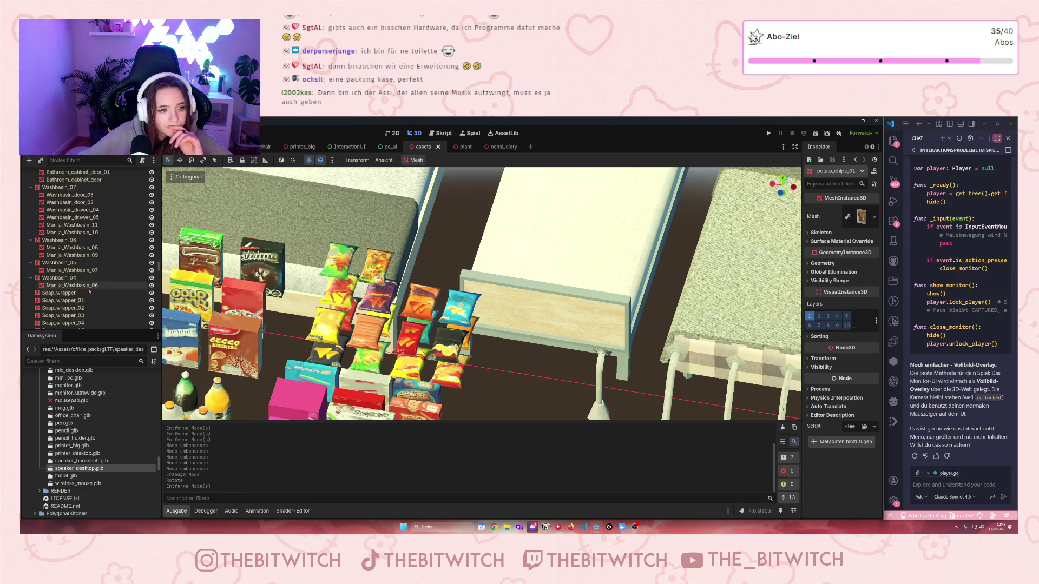
{"action": "scroll", "coordinate": [84, 297], "scroll_direction": "up", "scroll_amount": 12}
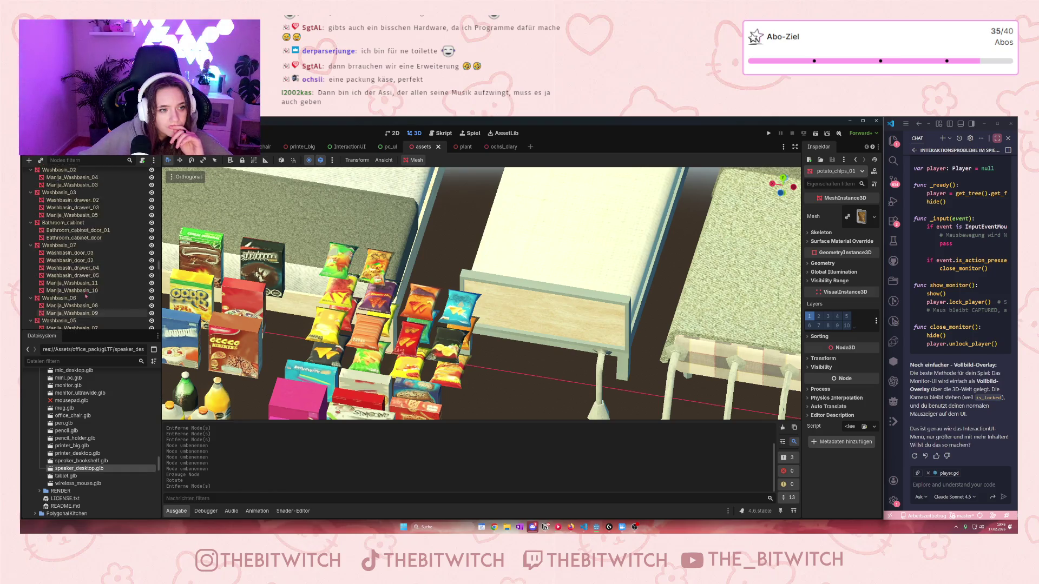
{"action": "scroll", "coordinate": [86, 287], "scroll_direction": "up", "scroll_amount": 10}
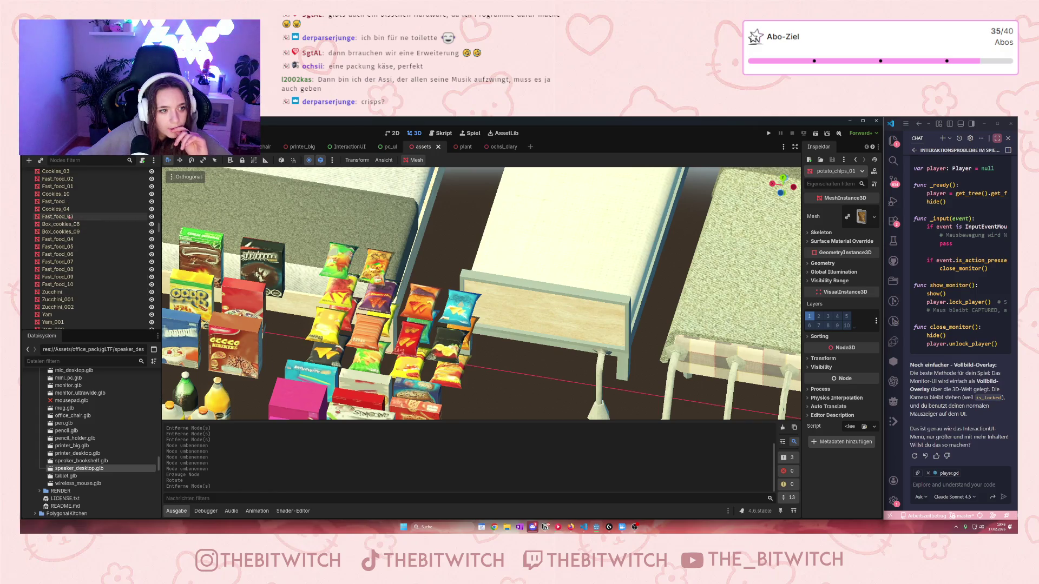
{"action": "scroll", "coordinate": [69, 230], "scroll_direction": "up", "scroll_amount": 5}
{"action": "scroll", "coordinate": [69, 230], "scroll_direction": "up", "scroll_amount": 6}
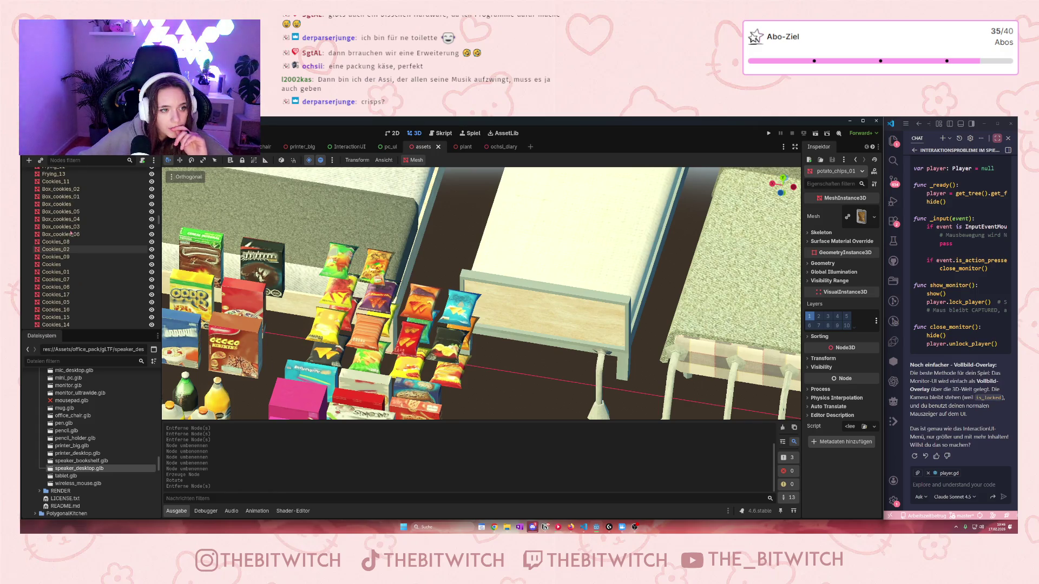
{"action": "scroll", "coordinate": [70, 236], "scroll_direction": "down", "scroll_amount": 3}
Step: Check the cookie and snack bag items, settling on the Frying_11 snack bag
{"action": "left_click", "coordinate": [66, 270]}
{"action": "scroll", "coordinate": [65, 269], "scroll_direction": "down", "scroll_amount": 3}
{"action": "left_click", "coordinate": [65, 287]}
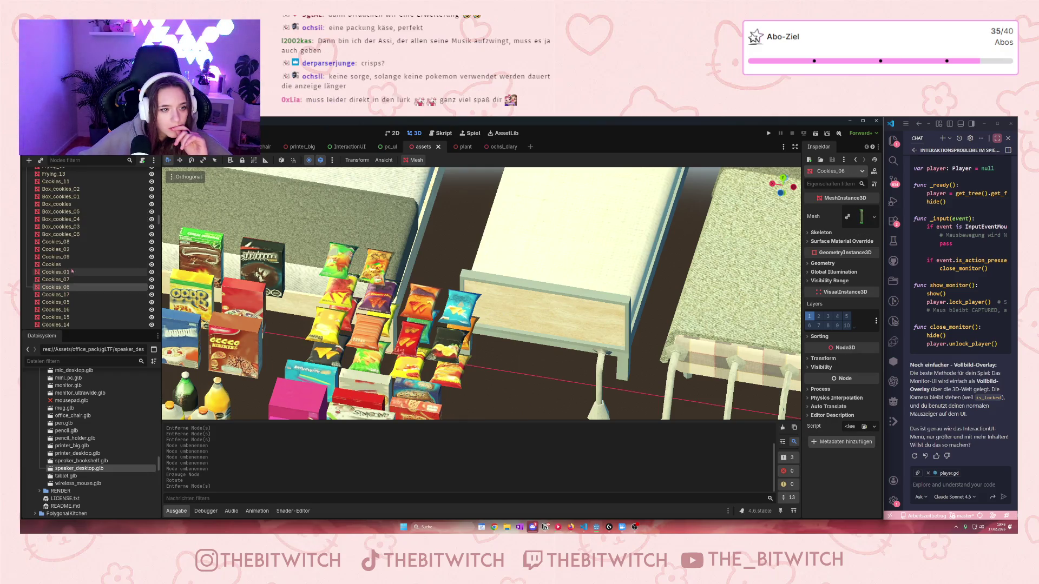
{"action": "scroll", "coordinate": [68, 273], "scroll_direction": "up", "scroll_amount": 3}
{"action": "left_click", "coordinate": [108, 198]}
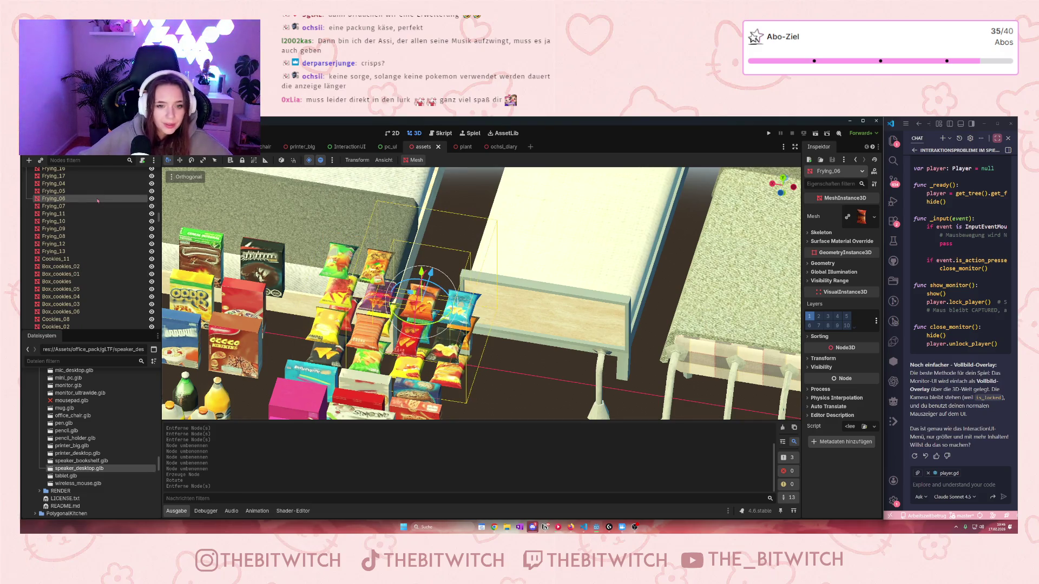
{"action": "left_click", "coordinate": [75, 214]}
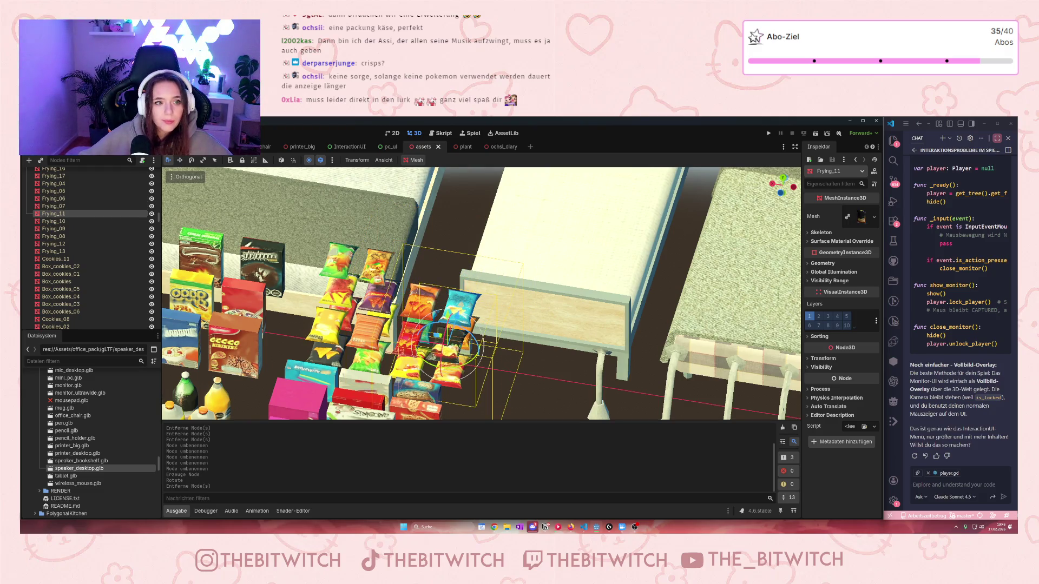
{"action": "key", "text": "ctrl+shift+Tab"}
Step: Paste Frying_11 under the tisch desk, pull it out, then move and rotate it near the keyboard
{"action": "left_click", "coordinate": [397, 303]}
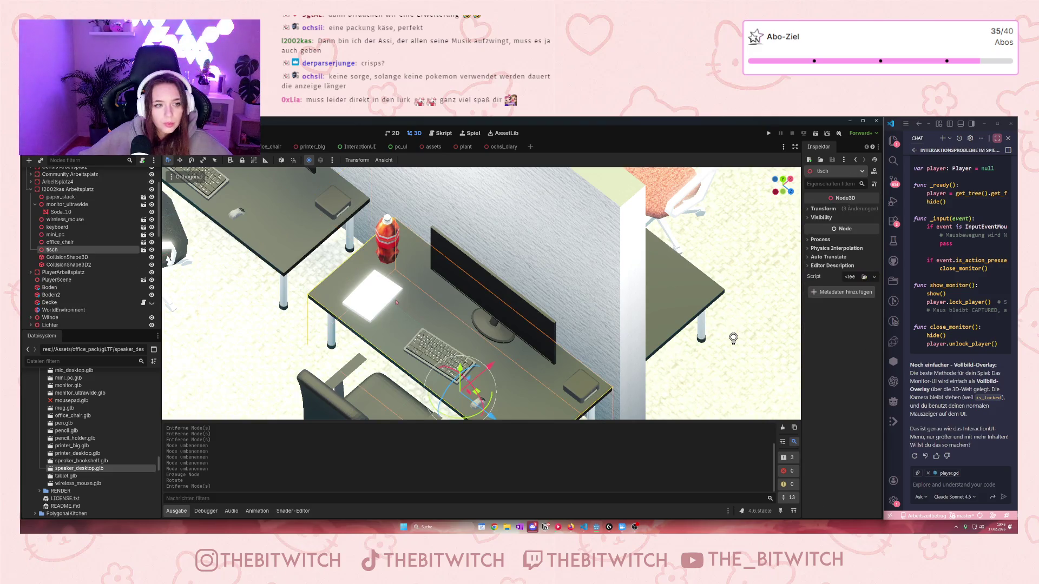
{"action": "key", "text": "ctrl+v"}
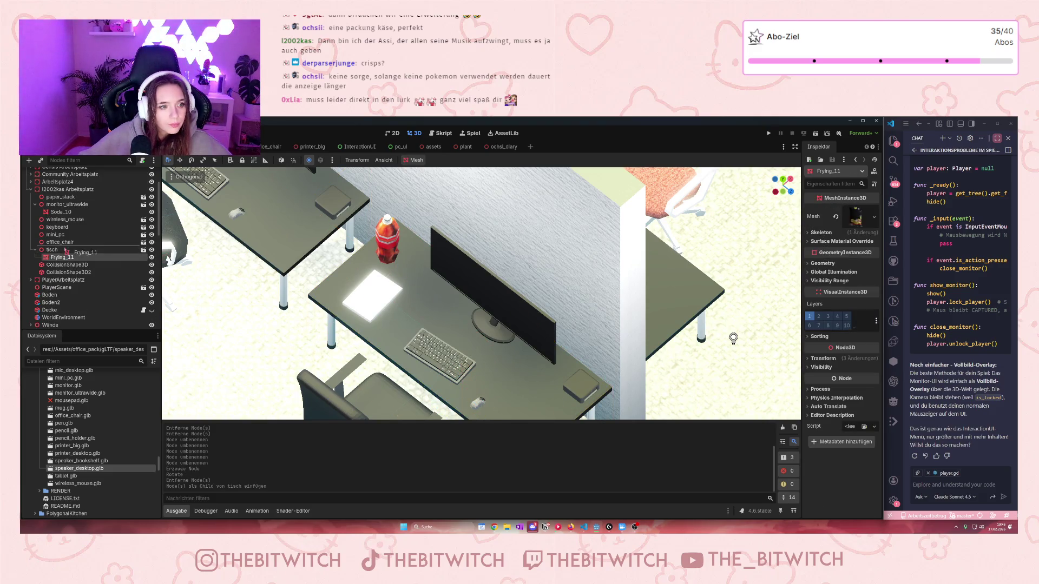
{"action": "left_click_drag", "start_coordinate": [61, 257], "coordinate": [60, 248]}
{"action": "scroll", "coordinate": [534, 284], "scroll_direction": "down", "scroll_amount": 3}
{"action": "left_click_drag", "start_coordinate": [631, 225], "coordinate": [485, 292]}
{"action": "left_click_drag", "start_coordinate": [479, 331], "coordinate": [499, 323]}
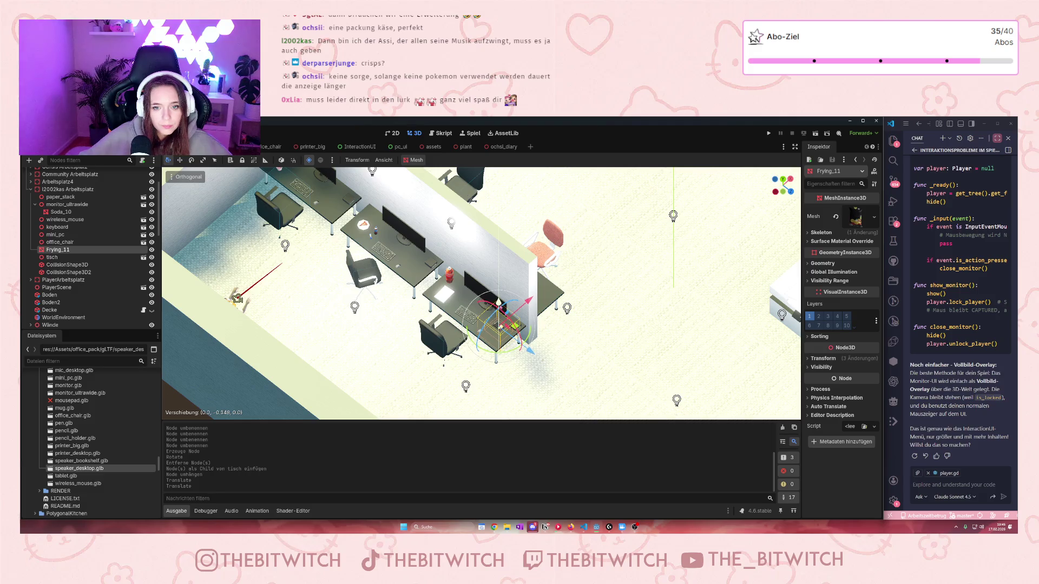
{"action": "scroll", "coordinate": [578, 230], "scroll_direction": "up", "scroll_amount": 6}
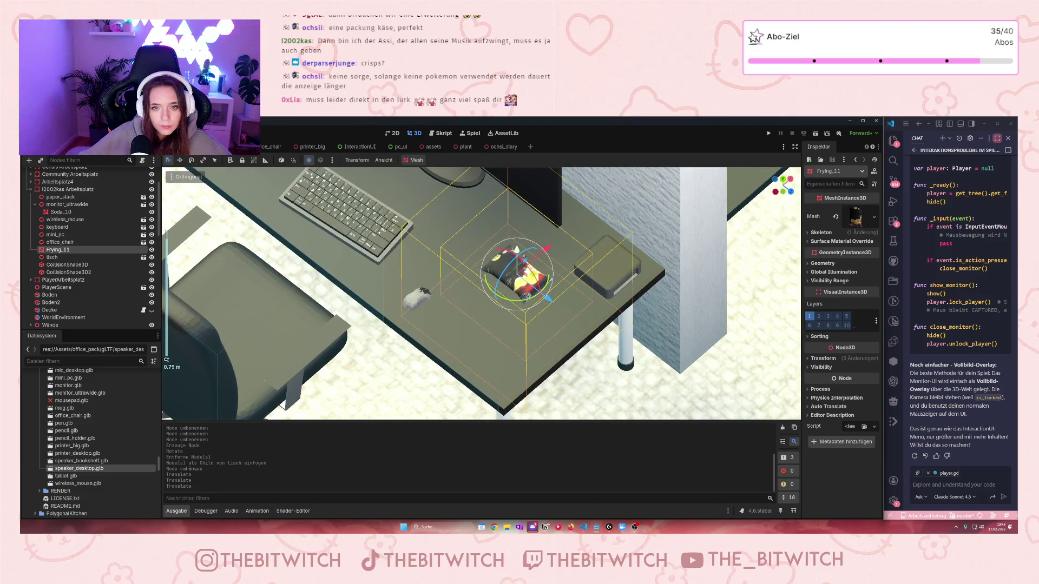
{"action": "left_click_drag", "start_coordinate": [510, 272], "coordinate": [518, 254]}
{"action": "mouse_move", "coordinate": [547, 304]}
{"action": "left_mouse_down"}
{"action": "mouse_move", "coordinate": [533, 320]}
{"action": "mouse_move", "coordinate": [548, 338]}
{"action": "left_mouse_up"}
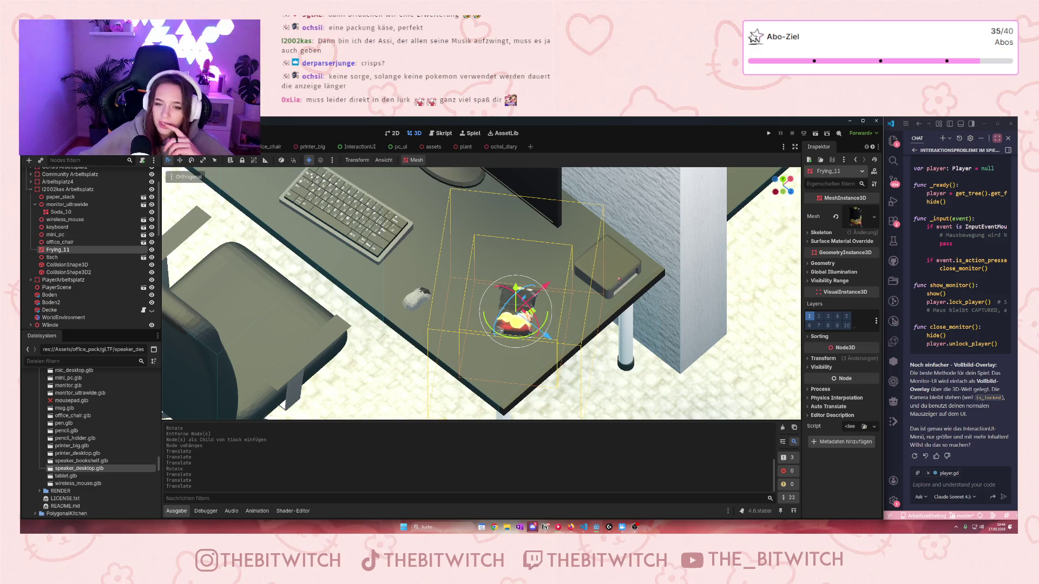
{"action": "scroll", "coordinate": [518, 268], "scroll_direction": "down", "scroll_amount": 4}
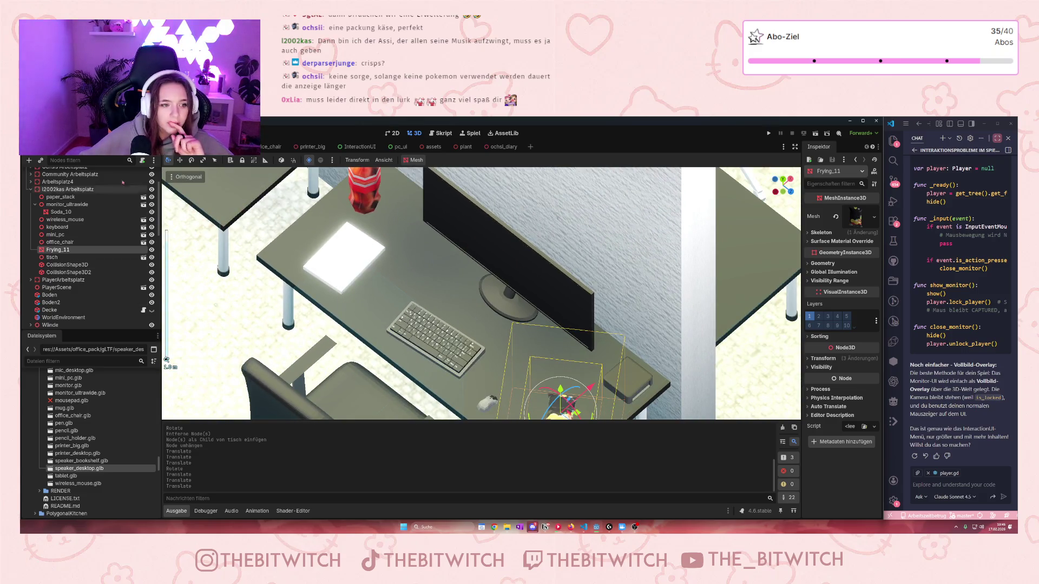
{"action": "left_click", "coordinate": [431, 146]}
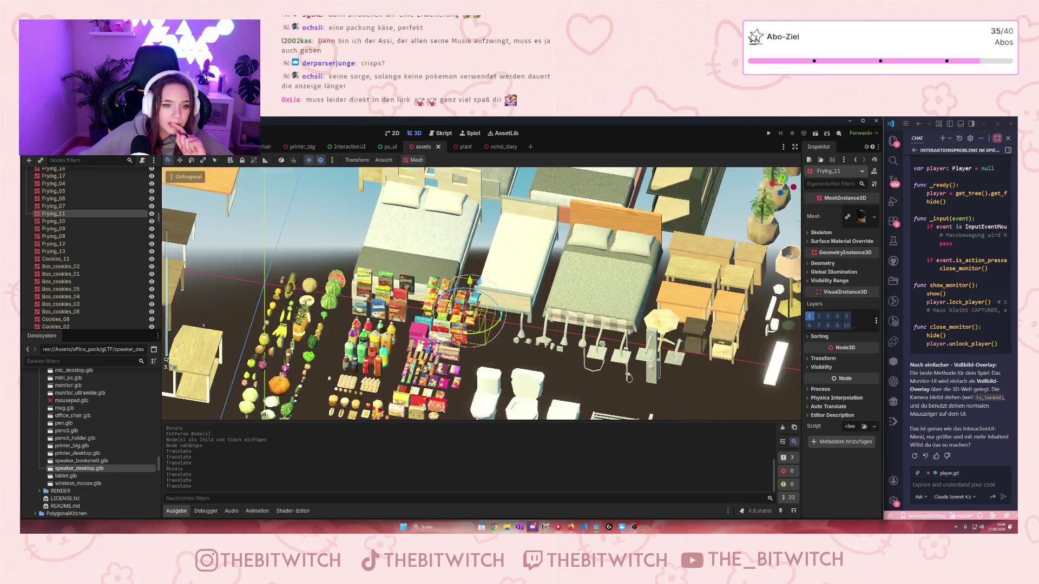
Step: Swap a mistaken bookshelf speaker for a speaker_desktop, moved onto the desk, turned and height-adjusted
{"action": "key", "text": "ctrl+shift+Tab"}
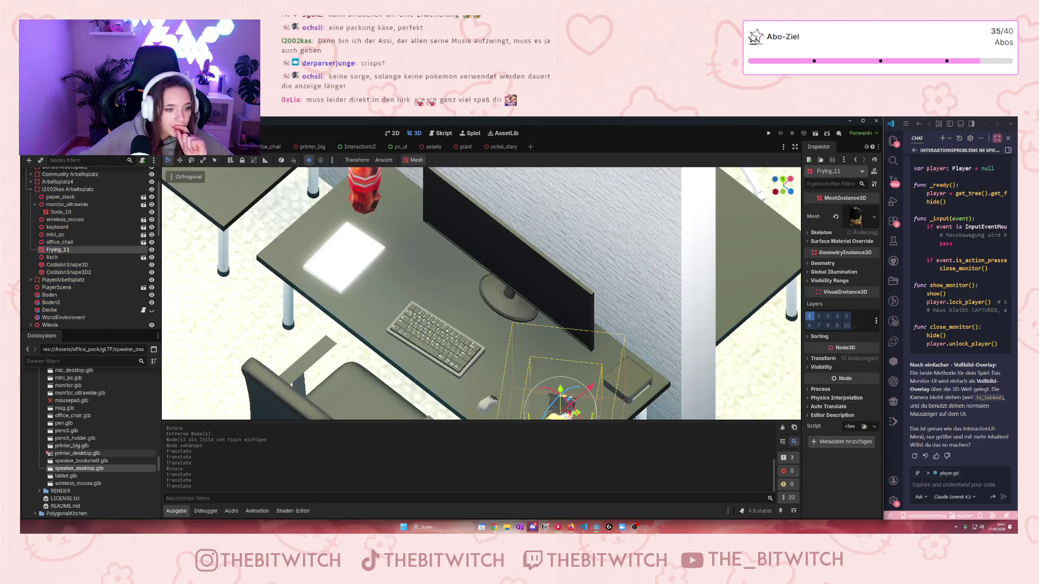
{"action": "mouse_move", "coordinate": [78, 461]}
{"action": "left_mouse_down"}
{"action": "mouse_move", "coordinate": [325, 271]}
{"action": "mouse_move", "coordinate": [349, 266]}
{"action": "mouse_move", "coordinate": [401, 297]}
{"action": "mouse_move", "coordinate": [393, 320]}
{"action": "mouse_move", "coordinate": [411, 311]}
{"action": "left_mouse_up"}
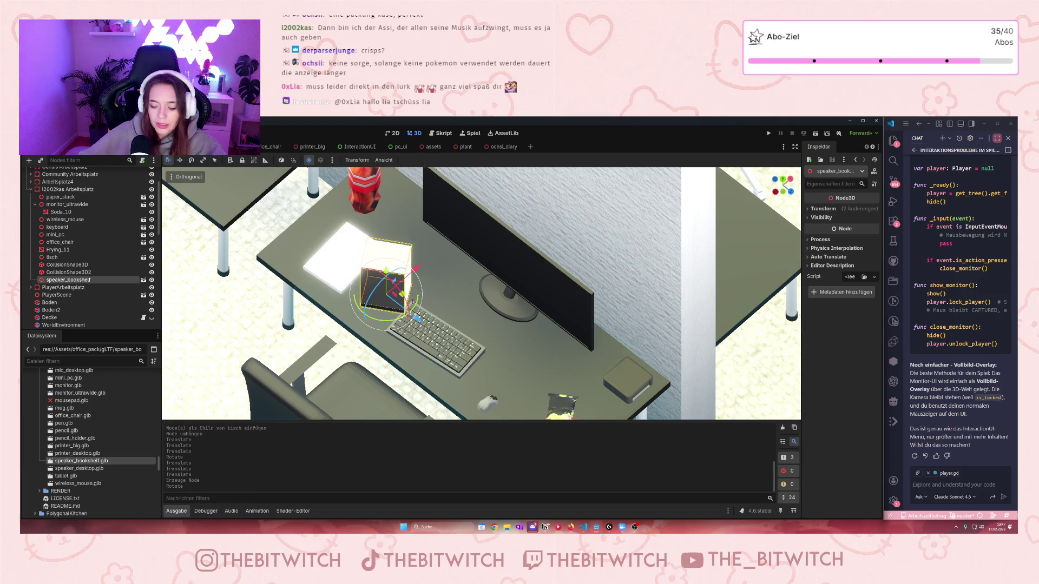
{"action": "key", "text": "Delete"}
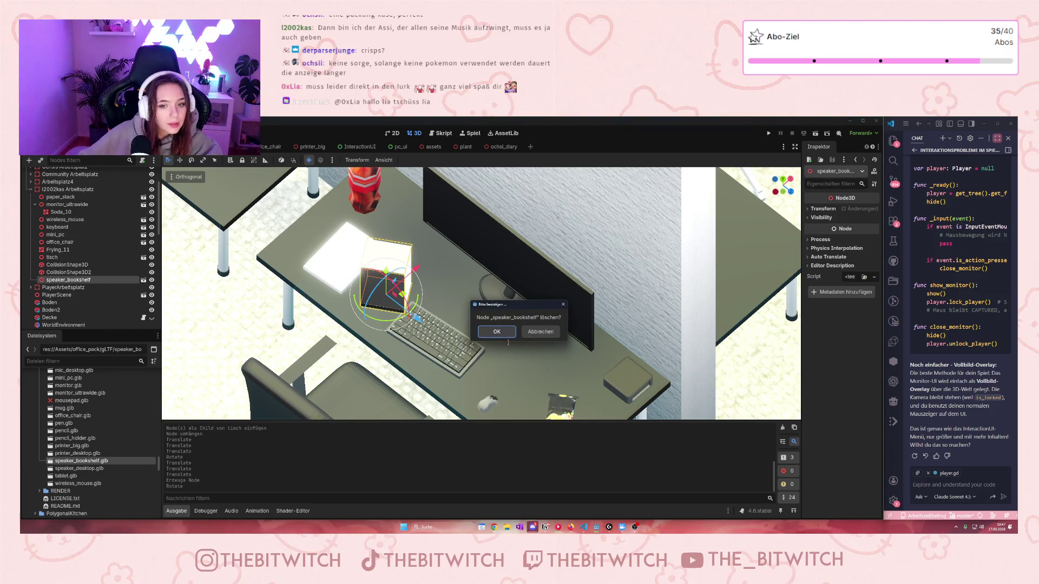
{"action": "left_click", "coordinate": [496, 331]}
{"action": "mouse_move", "coordinate": [79, 468]}
{"action": "left_mouse_down"}
{"action": "mouse_move", "coordinate": [103, 397]}
{"action": "mouse_move", "coordinate": [74, 269]}
{"action": "left_mouse_up"}
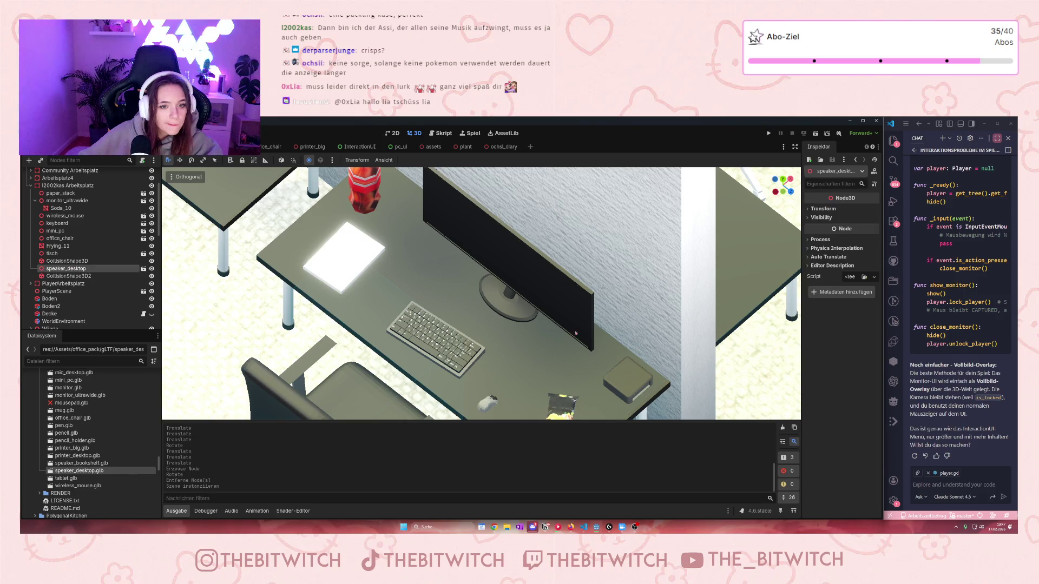
{"action": "scroll", "coordinate": [481, 294], "scroll_direction": "down", "scroll_amount": 3}
{"action": "mouse_move", "coordinate": [418, 381]}
{"action": "left_mouse_down"}
{"action": "mouse_move", "coordinate": [476, 337]}
{"action": "mouse_move", "coordinate": [492, 297]}
{"action": "left_mouse_up"}
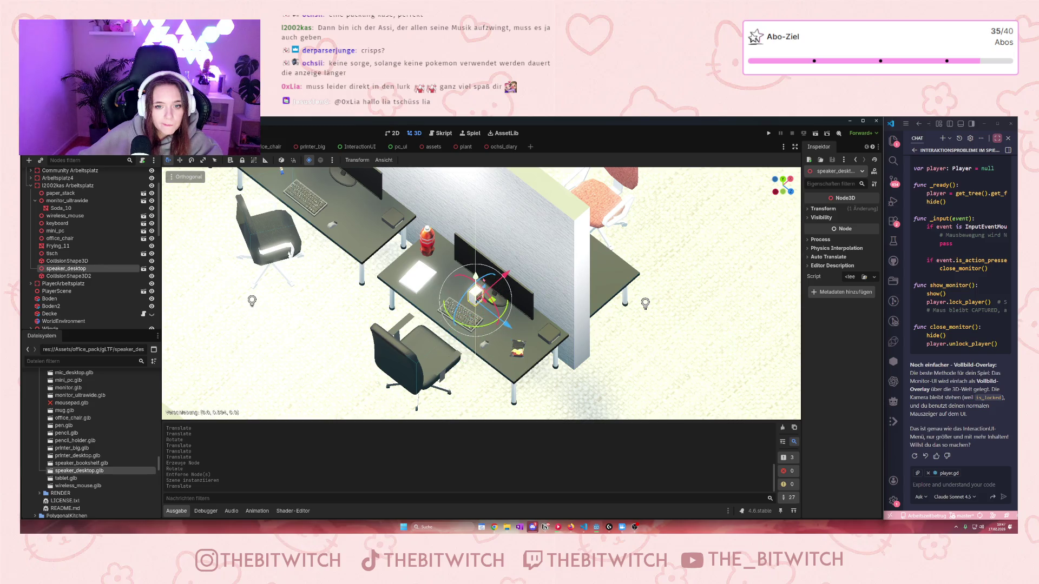
{"action": "scroll", "coordinate": [492, 297], "scroll_direction": "up", "scroll_amount": 5}
{"action": "mouse_move", "coordinate": [465, 339]}
{"action": "left_mouse_down"}
{"action": "mouse_move", "coordinate": [513, 339]}
{"action": "mouse_move", "coordinate": [650, 392]}
{"action": "mouse_move", "coordinate": [611, 381]}
{"action": "mouse_move", "coordinate": [659, 344]}
{"action": "mouse_move", "coordinate": [659, 388]}
{"action": "mouse_move", "coordinate": [645, 375]}
{"action": "left_mouse_up"}
{"action": "mouse_move", "coordinate": [633, 337]}
{"action": "left_mouse_down"}
{"action": "mouse_move", "coordinate": [633, 352]}
{"action": "mouse_move", "coordinate": [606, 315]}
{"action": "left_mouse_up"}
{"action": "scroll", "coordinate": [638, 357], "scroll_direction": "up", "scroll_amount": 5}
{"action": "scroll", "coordinate": [432, 338], "scroll_direction": "down", "scroll_amount": 5}
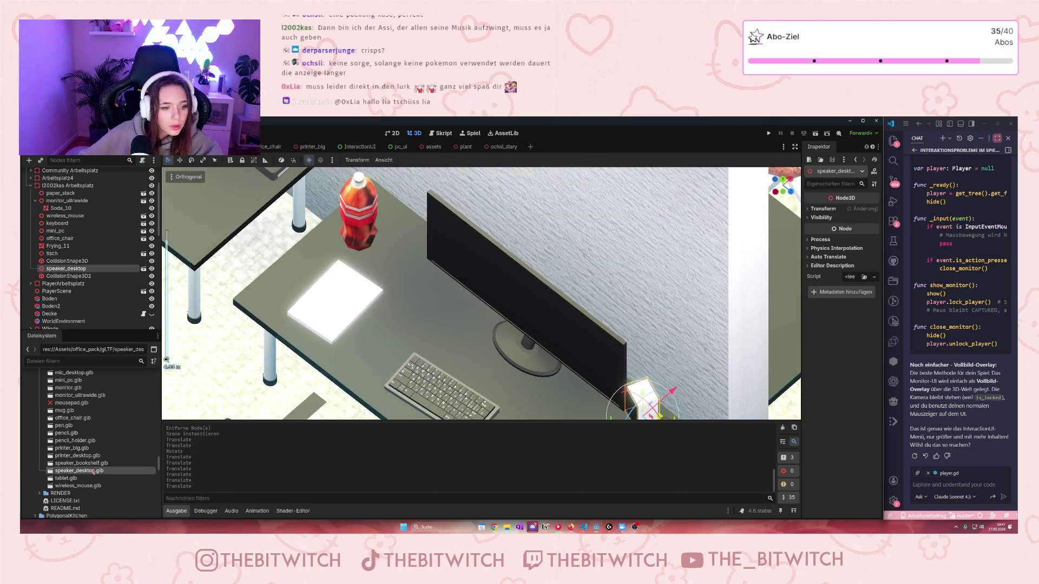
Step: Add a second speaker_desktop and move it onto the desk
{"action": "left_click_drag", "start_coordinate": [94, 472], "coordinate": [92, 264]}
{"action": "scroll", "coordinate": [336, 315], "scroll_direction": "down", "scroll_amount": 10}
{"action": "mouse_move", "coordinate": [425, 387]}
{"action": "left_mouse_down"}
{"action": "mouse_move", "coordinate": [491, 331]}
{"action": "mouse_move", "coordinate": [493, 307]}
{"action": "mouse_move", "coordinate": [428, 326]}
{"action": "mouse_move", "coordinate": [453, 365]}
{"action": "mouse_move", "coordinate": [428, 373]}
{"action": "mouse_move", "coordinate": [449, 367]}
{"action": "left_mouse_up"}
{"action": "scroll", "coordinate": [458, 351], "scroll_direction": "up", "scroll_amount": 8}
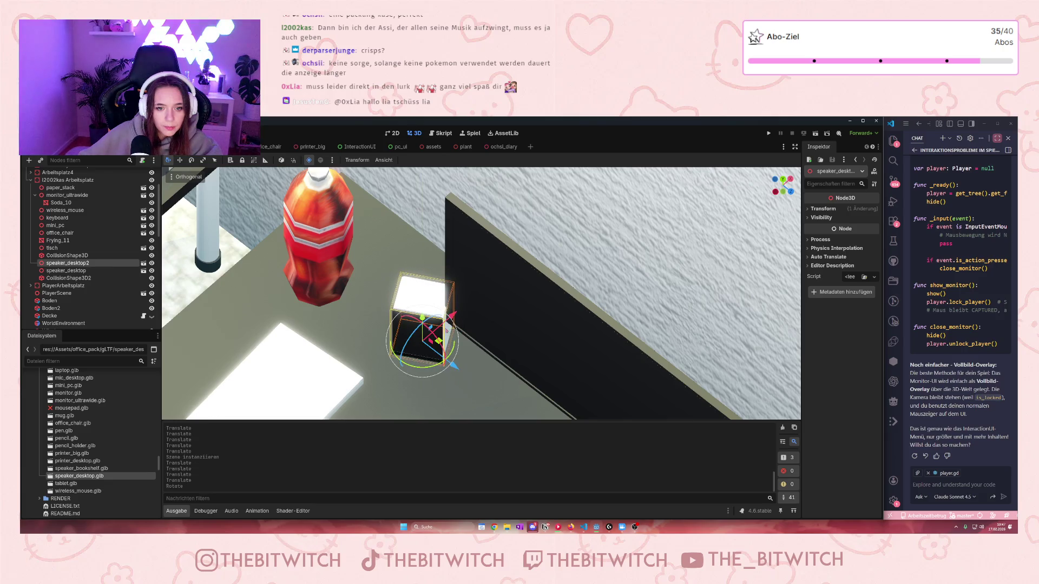
Step: Nudge the second speaker along Y, Z and X beside the red bottle, then zoom out over the office
{"action": "left_click_drag", "start_coordinate": [423, 318], "coordinate": [423, 321]}
{"action": "left_click_drag", "start_coordinate": [450, 364], "coordinate": [417, 339]}
{"action": "left_click_drag", "start_coordinate": [418, 292], "coordinate": [455, 274]}
{"action": "scroll", "coordinate": [478, 355], "scroll_direction": "down", "scroll_amount": 4}
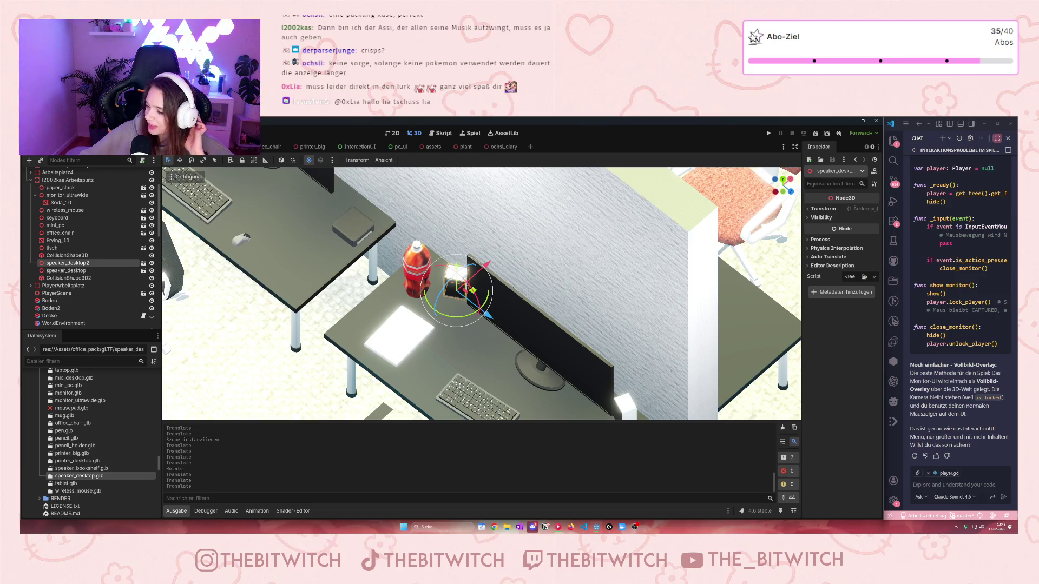
{"action": "scroll", "coordinate": [571, 353], "scroll_direction": "down", "scroll_amount": 6}
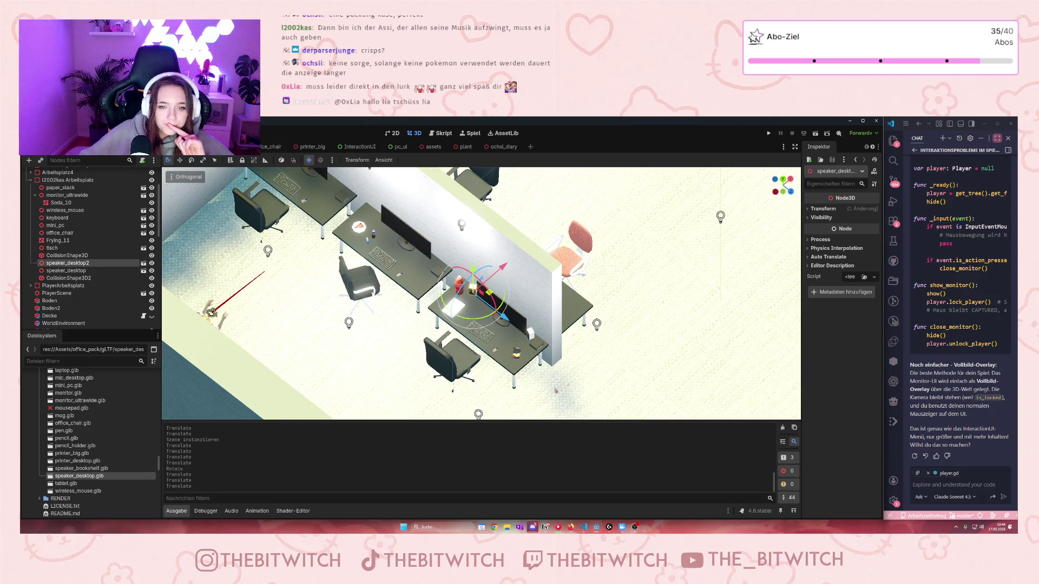
{"action": "mouse_move", "coordinate": [276, 318]}
{"action": "left_mouse_down"}
{"action": "mouse_move", "coordinate": [346, 395]}
{"action": "mouse_move", "coordinate": [266, 389]}
{"action": "mouse_move", "coordinate": [262, 375]}
{"action": "left_mouse_up"}
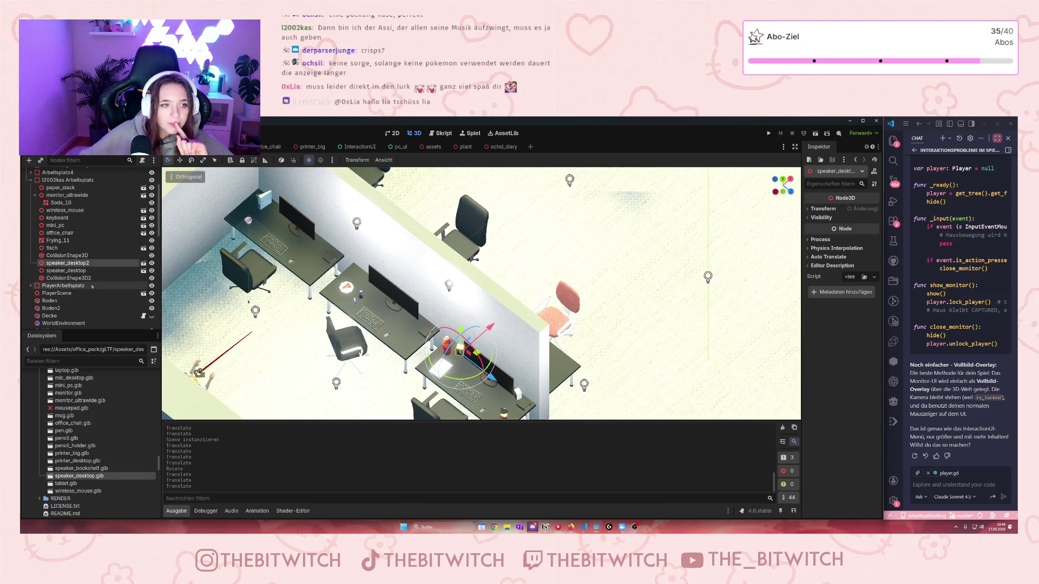
Step: Expand SgtAL Arbeitsplatz in the Scene dock and delete its pencil
{"action": "left_click", "coordinate": [31, 180]}
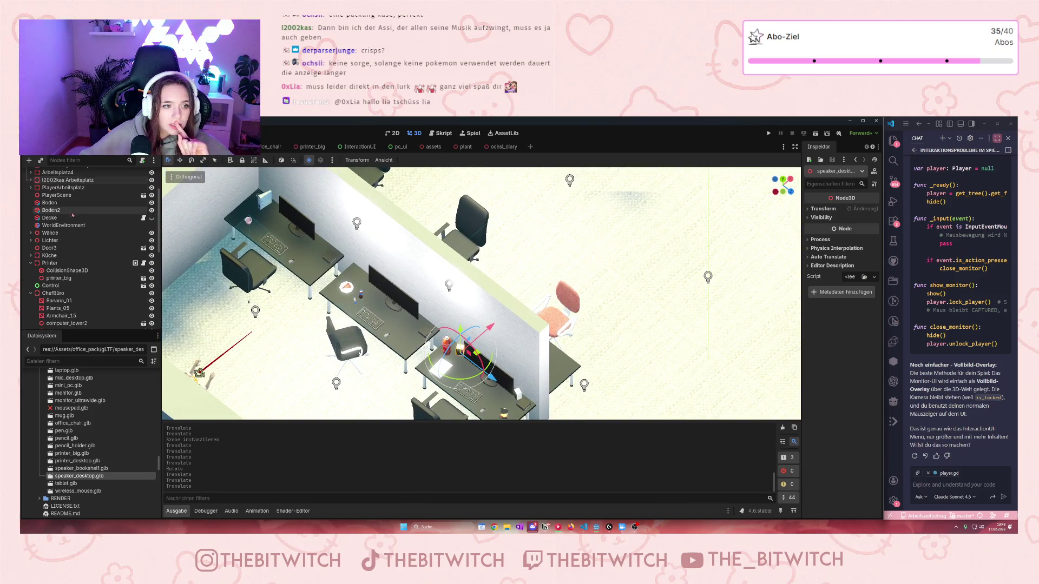
{"action": "scroll", "coordinate": [72, 213], "scroll_direction": "up", "scroll_amount": 3}
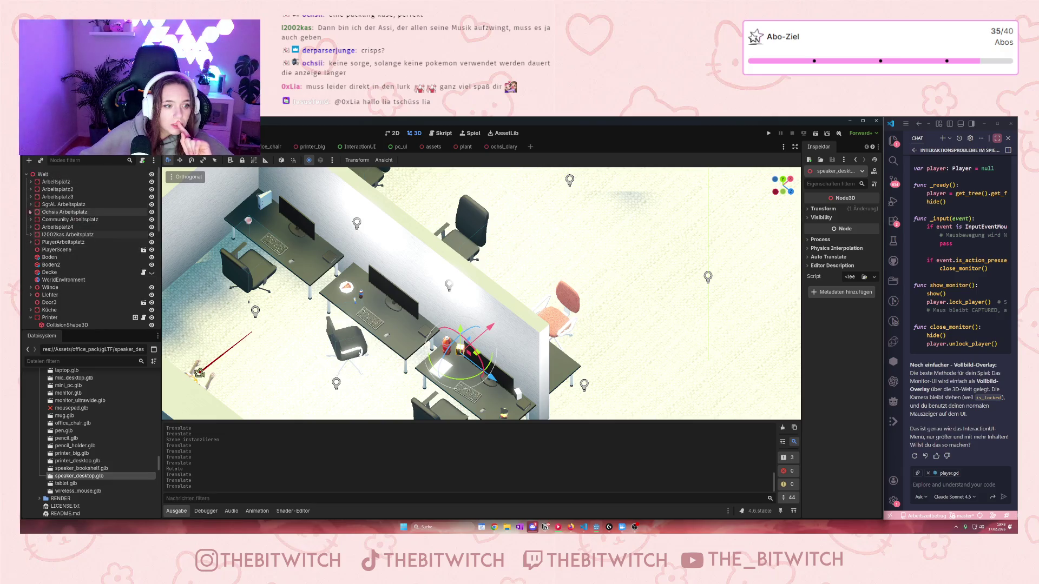
{"action": "left_click", "coordinate": [30, 204]}
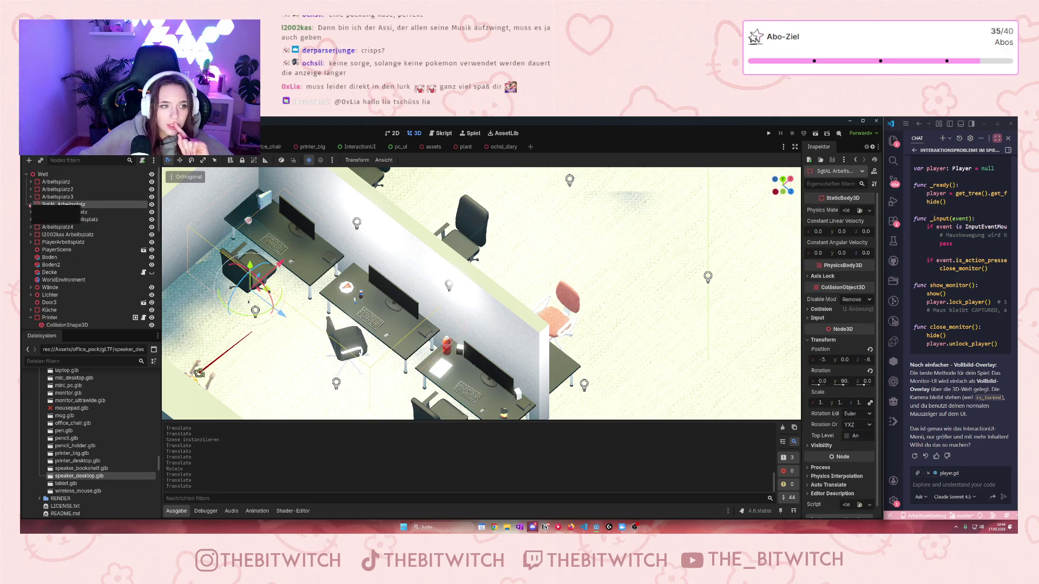
{"action": "left_click", "coordinate": [30, 205]}
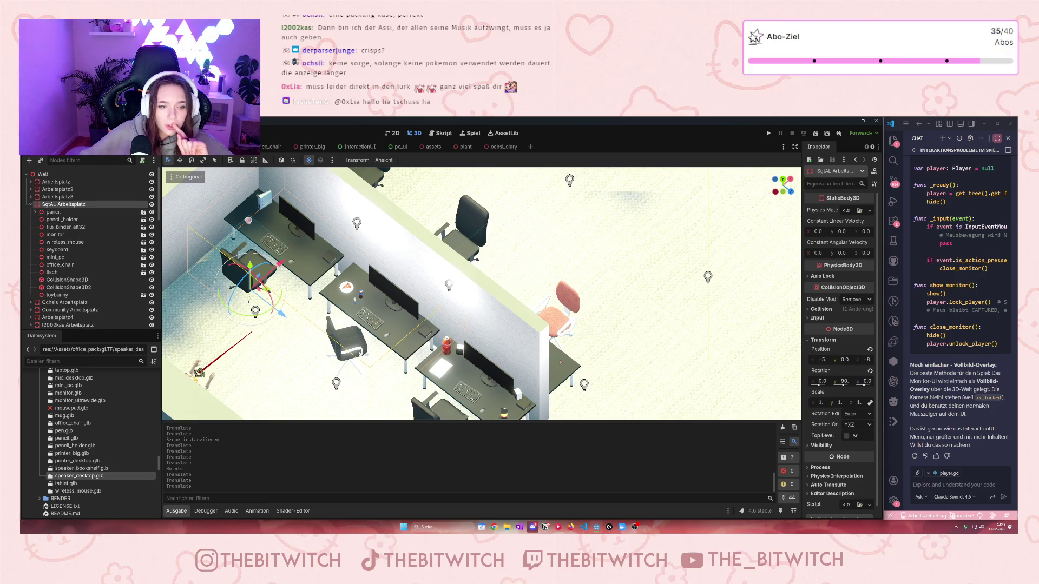
{"action": "scroll", "coordinate": [431, 326], "scroll_direction": "up", "scroll_amount": 5}
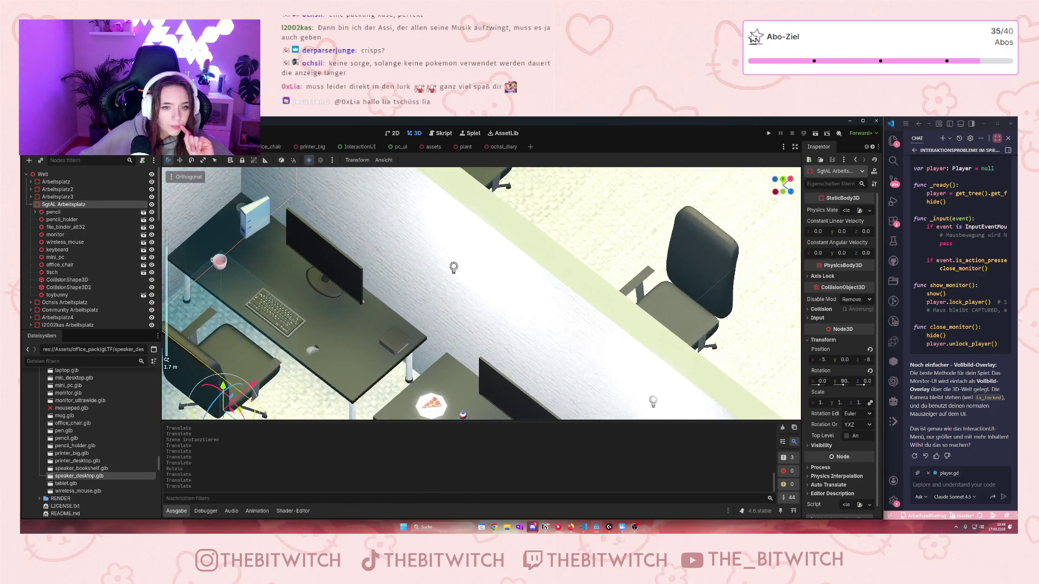
{"action": "left_click", "coordinate": [75, 212]}
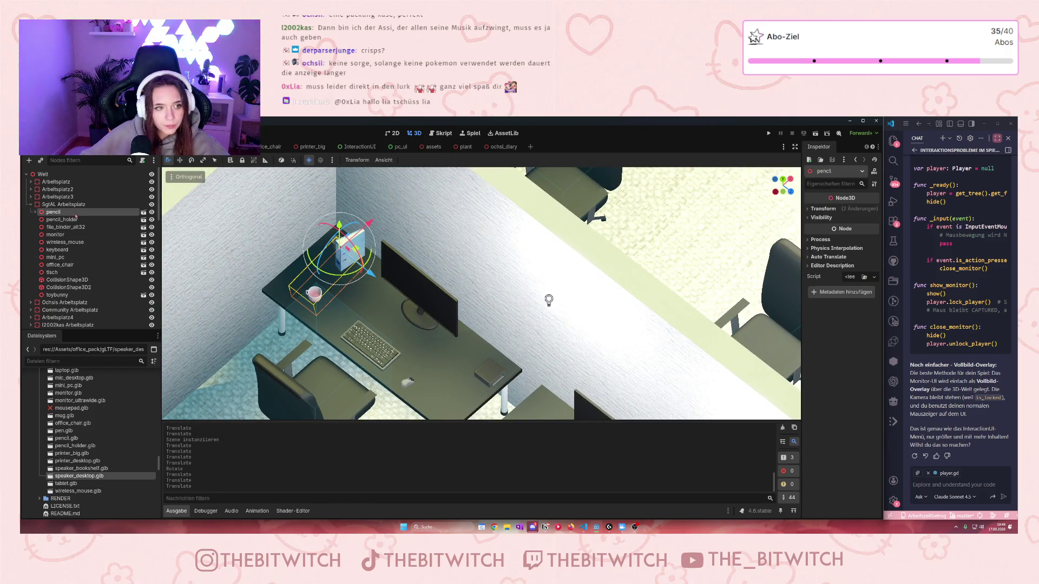
{"action": "key", "text": "Delete"}
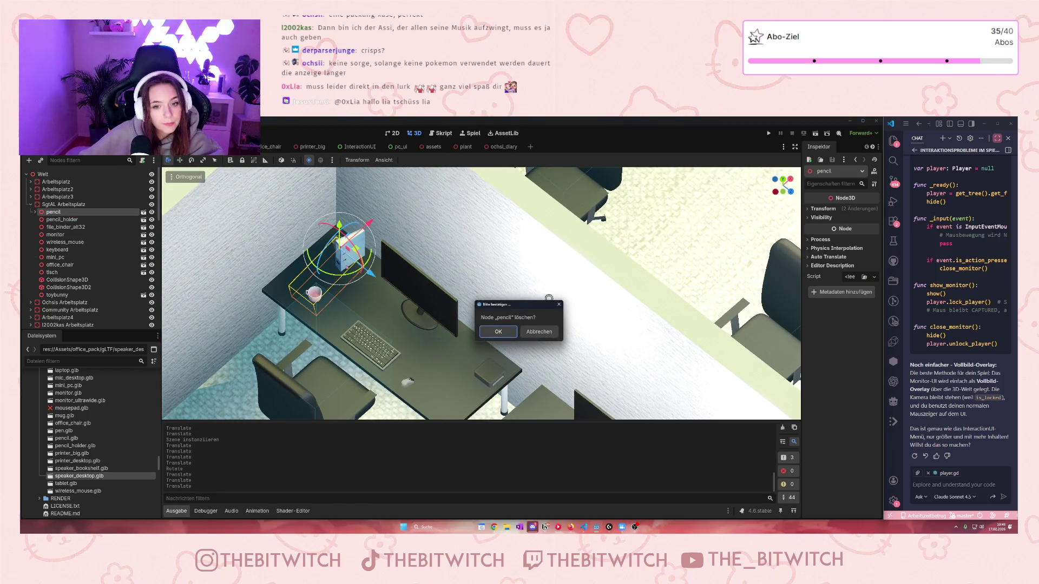
{"action": "left_click", "coordinate": [498, 332]}
Step: Delete the pencil_holder and file_binder_alt32 from the same desk
{"action": "left_click", "coordinate": [83, 213]}
{"action": "key", "text": "Delete"}
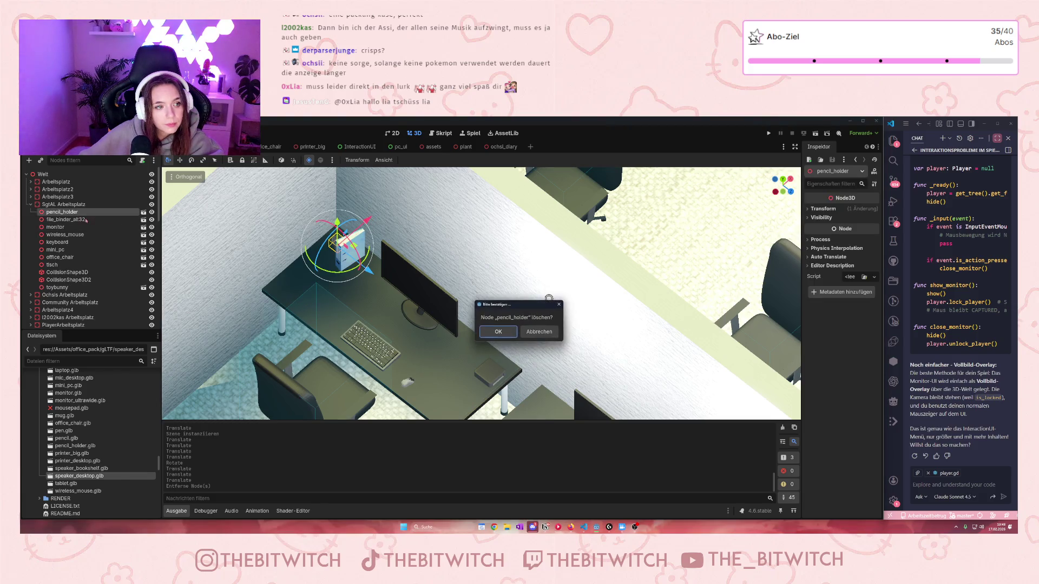
{"action": "left_click", "coordinate": [498, 332]}
{"action": "left_click", "coordinate": [81, 212]}
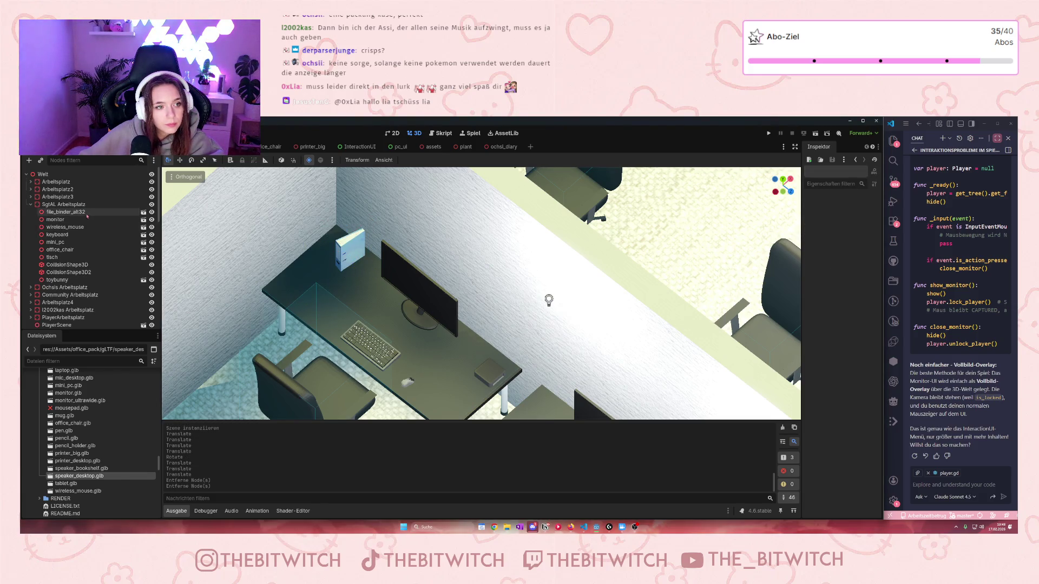
{"action": "key", "text": "Delete"}
{"action": "left_click", "coordinate": [489, 332]}
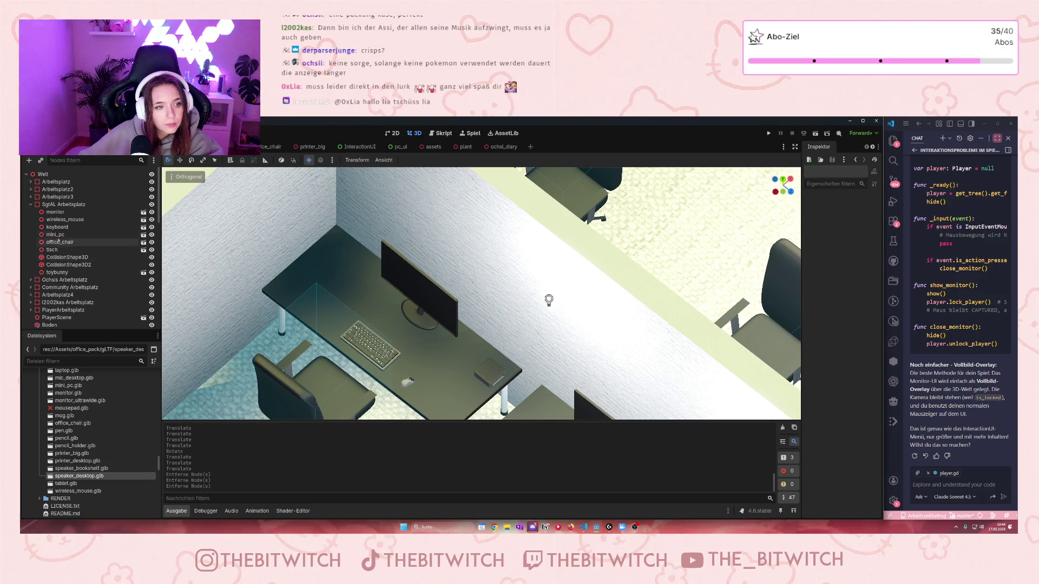
{"action": "scroll", "coordinate": [451, 320], "scroll_direction": "down", "scroll_amount": 5}
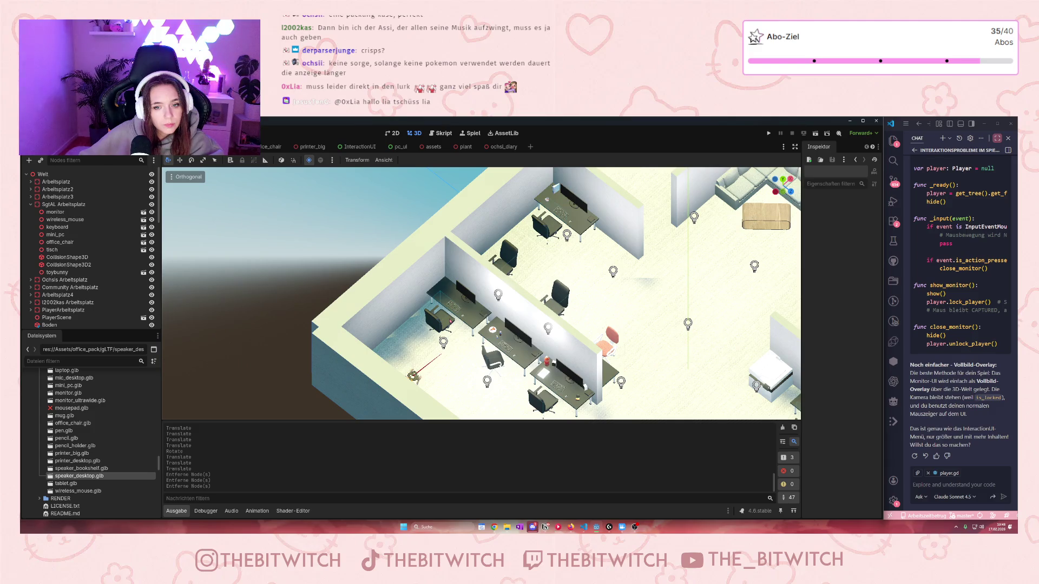
{"action": "scroll", "coordinate": [464, 309], "scroll_direction": "up", "scroll_amount": 10}
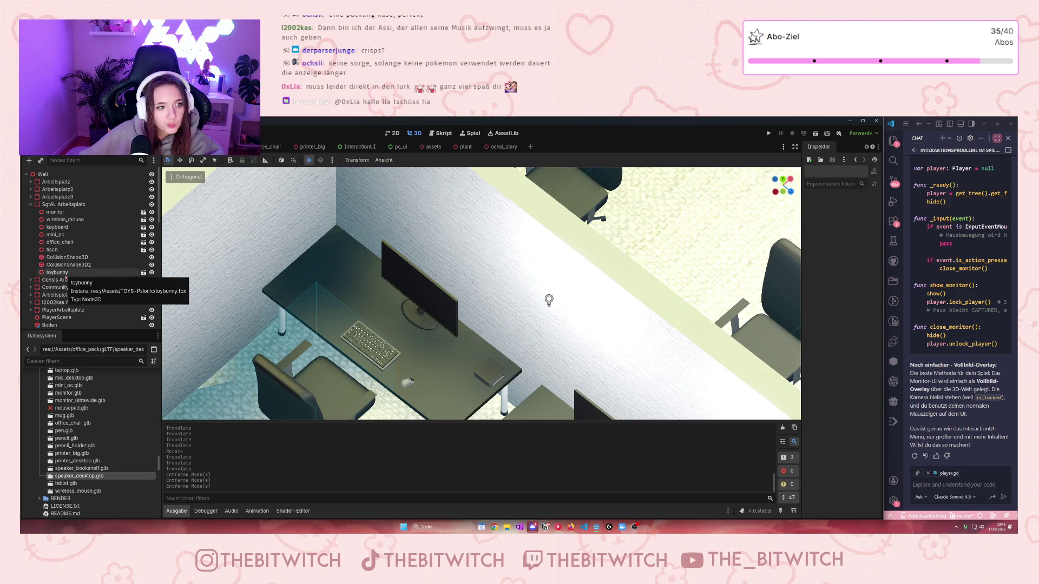
Step: Reparent toybunny from SgtAL Arbeitsplatz into Ochsis Arbeitsplatz and collapse the Ochsi_diary children
{"action": "left_click", "coordinate": [65, 274]}
{"action": "scroll", "coordinate": [339, 302], "scroll_direction": "down", "scroll_amount": 8}
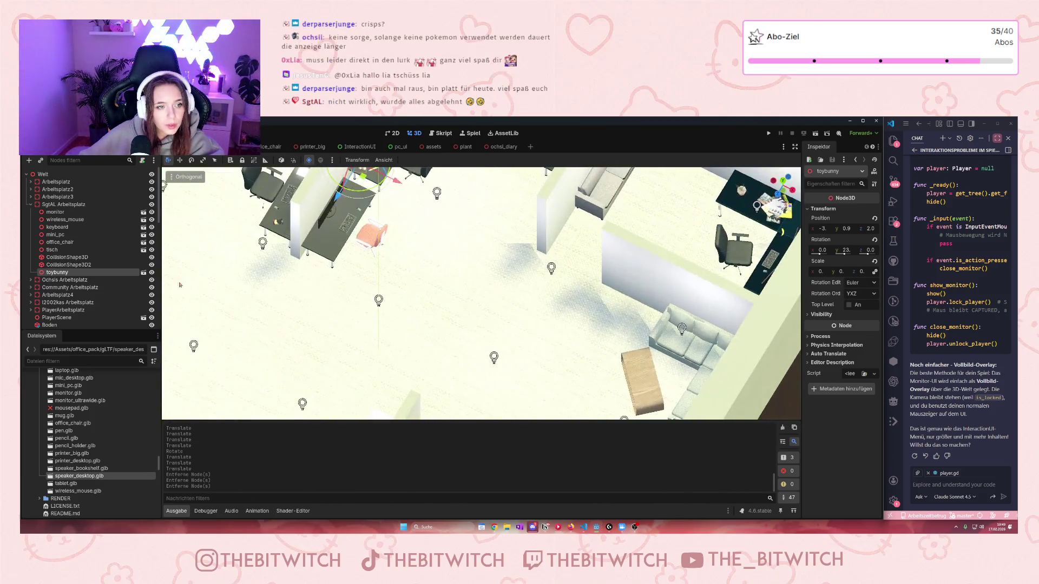
{"action": "scroll", "coordinate": [482, 294], "scroll_direction": "up", "scroll_amount": 6}
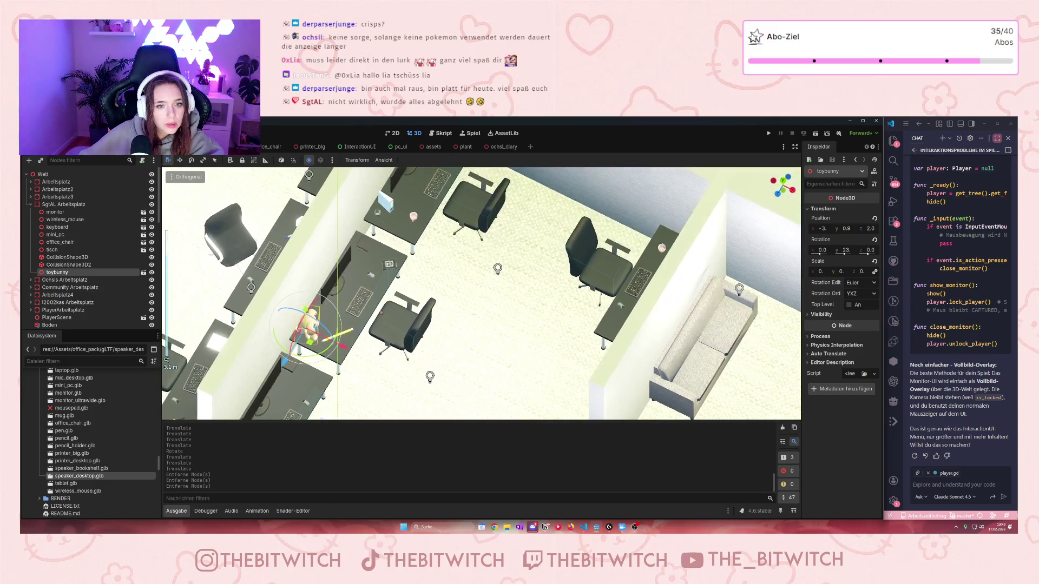
{"action": "mouse_move", "coordinate": [57, 273]}
{"action": "left_mouse_down"}
{"action": "mouse_move", "coordinate": [63, 285]}
{"action": "mouse_move", "coordinate": [64, 243]}
{"action": "left_mouse_up"}
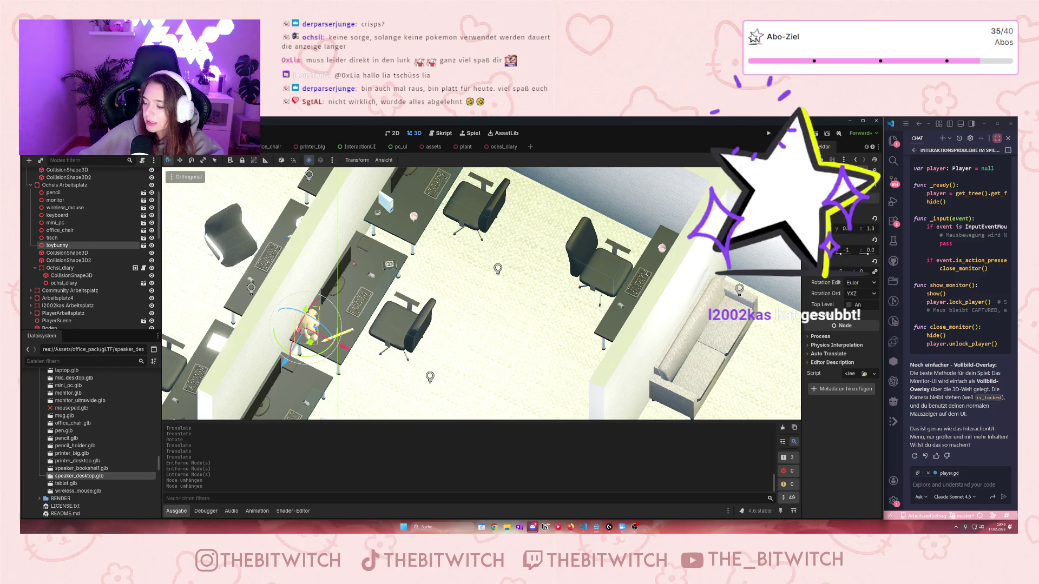
{"action": "mouse_move", "coordinate": [354, 264]}
{"action": "left_mouse_down"}
{"action": "mouse_move", "coordinate": [426, 296]}
{"action": "mouse_move", "coordinate": [428, 315]}
{"action": "mouse_move", "coordinate": [398, 284]}
{"action": "left_mouse_up"}
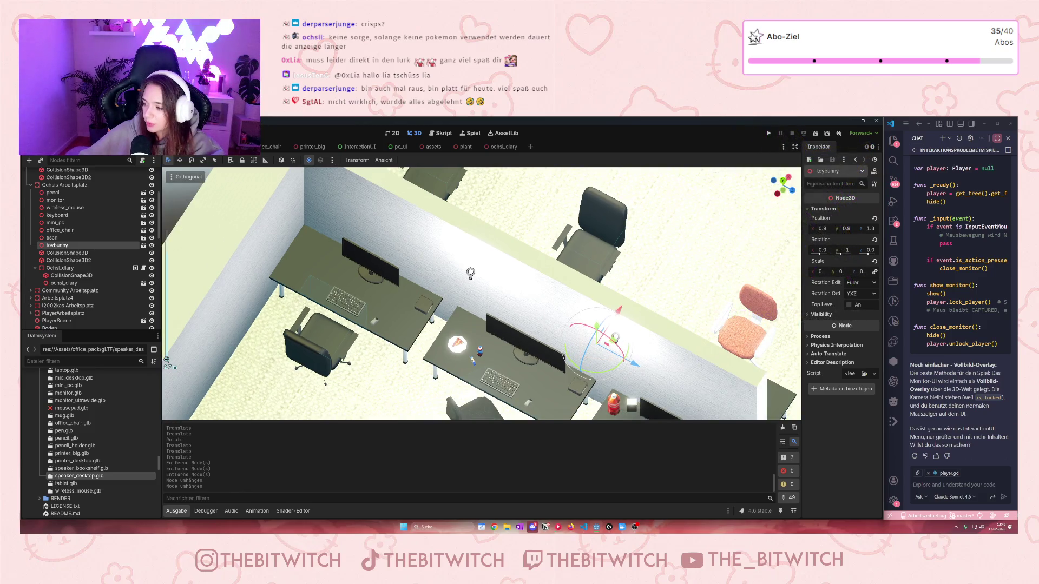
{"action": "scroll", "coordinate": [481, 294], "scroll_direction": "up", "scroll_amount": 5}
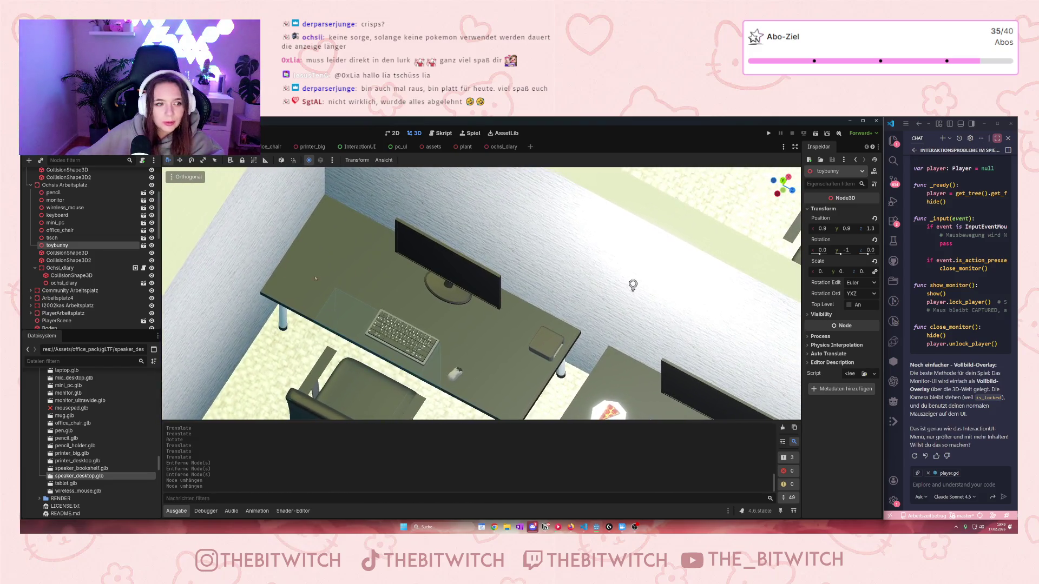
{"action": "left_click", "coordinate": [35, 268]}
{"action": "scroll", "coordinate": [34, 269], "scroll_direction": "up", "scroll_amount": 3}
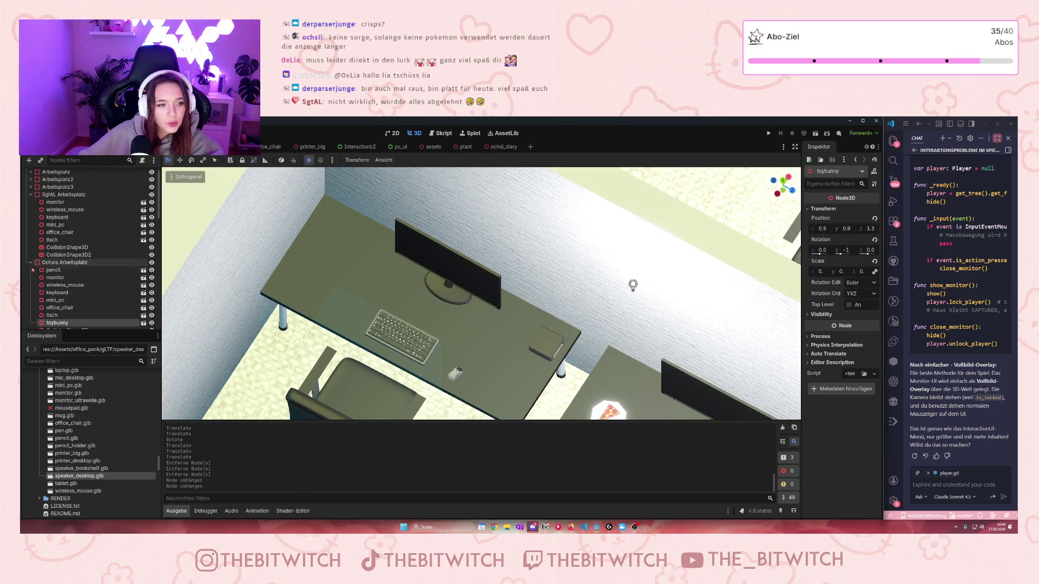
Step: Collapse the Ochsis Arbeitsplatz node in the Scene dock
{"action": "left_click", "coordinate": [31, 263]}
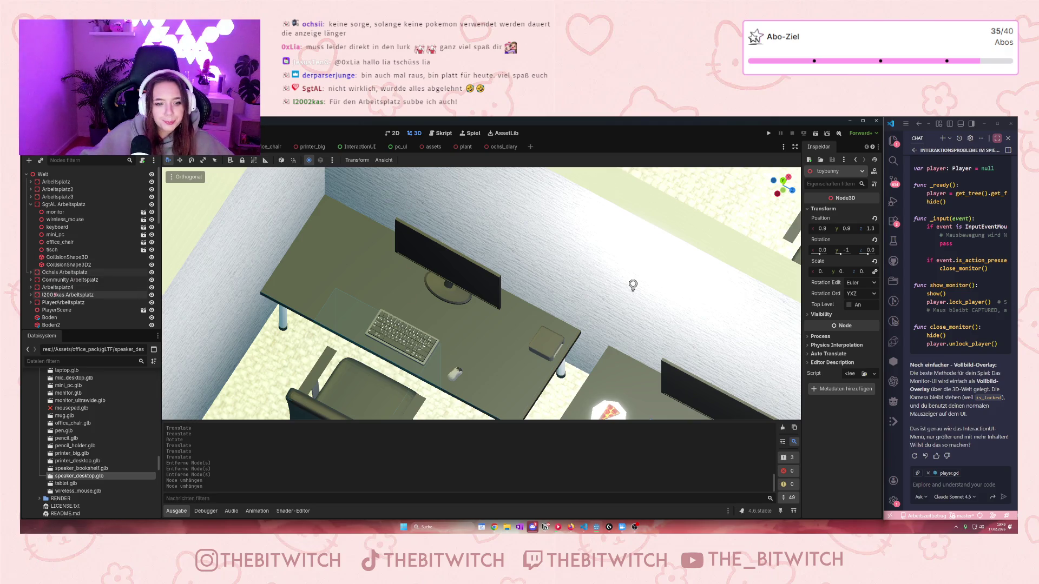
Step: Select the trash can model in the assets scene, then return to an overhead office view
{"action": "left_click", "coordinate": [435, 148]}
{"action": "scroll", "coordinate": [464, 269], "scroll_direction": "down", "scroll_amount": 5}
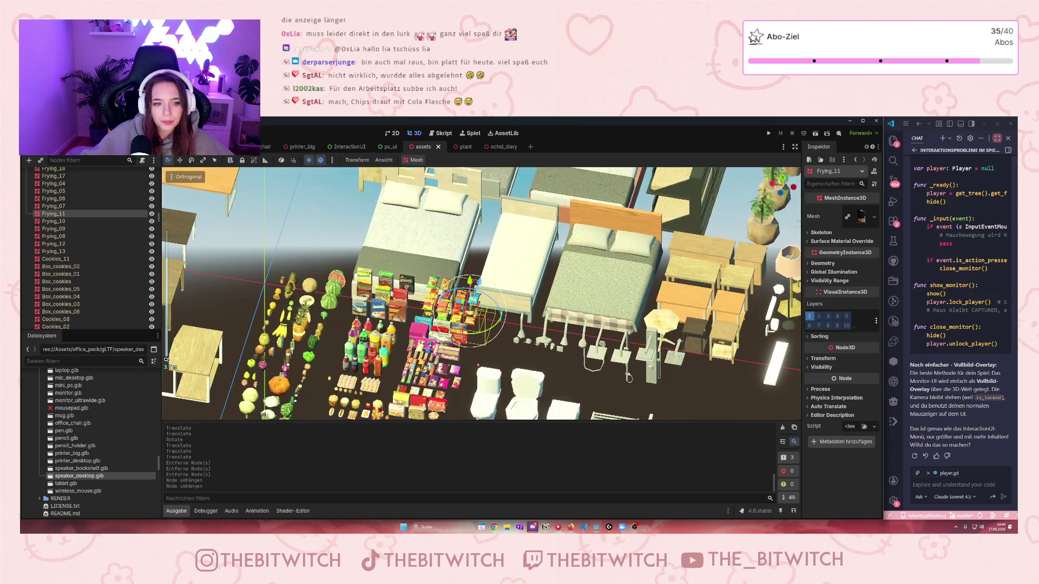
{"action": "scroll", "coordinate": [465, 268], "scroll_direction": "up", "scroll_amount": 5}
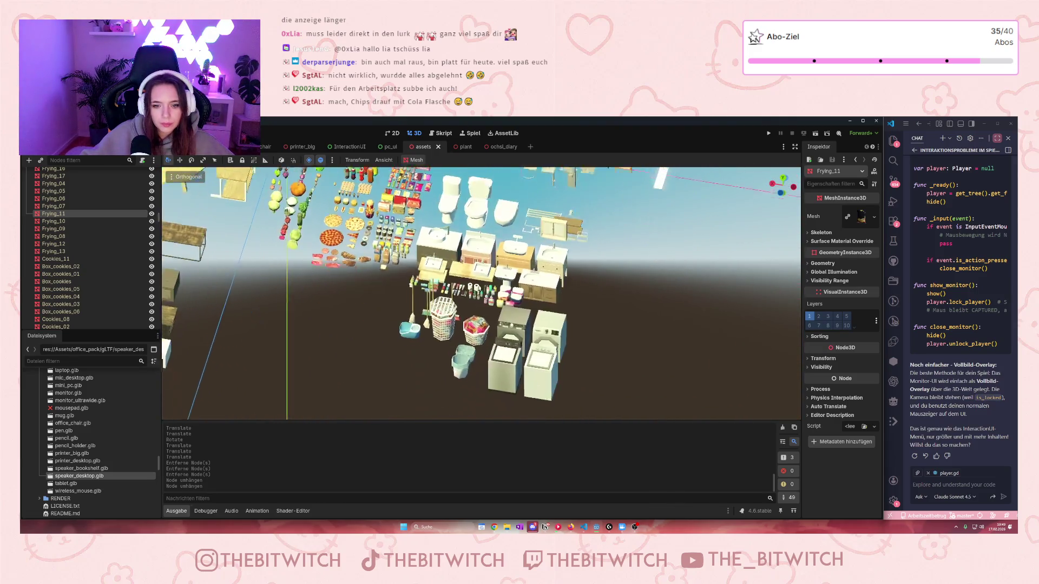
{"action": "scroll", "coordinate": [480, 263], "scroll_direction": "down", "scroll_amount": 1}
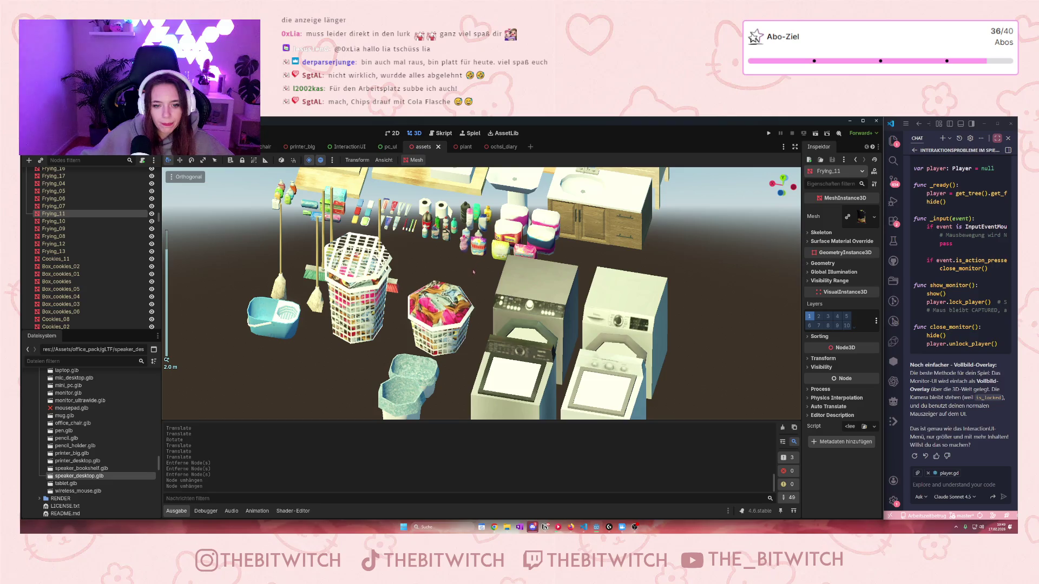
{"action": "scroll", "coordinate": [474, 272], "scroll_direction": "down", "scroll_amount": 2}
{"action": "left_click", "coordinate": [418, 392]}
{"action": "left_click", "coordinate": [426, 389]}
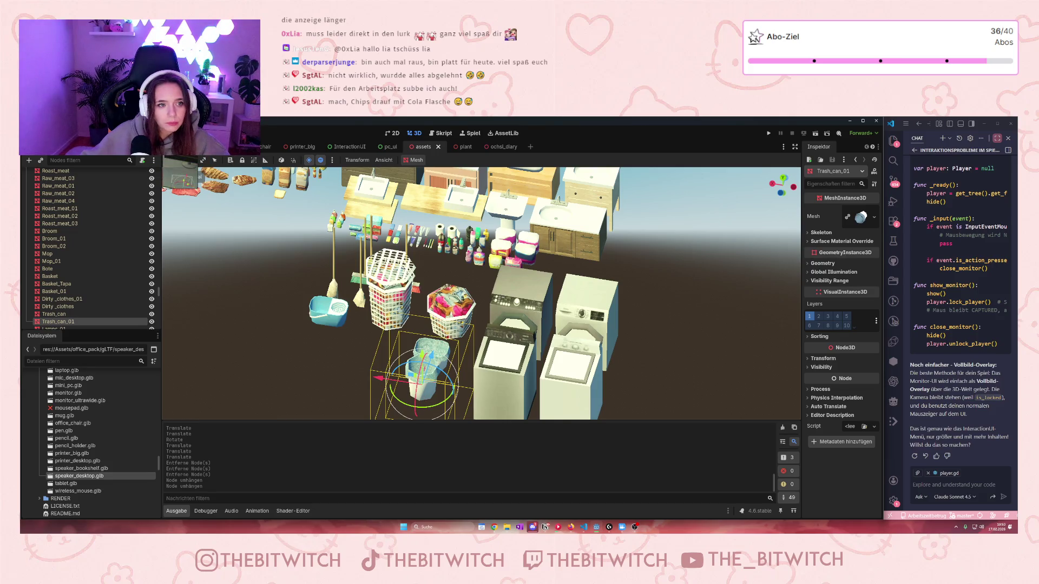
{"action": "left_click", "coordinate": [249, 147]}
{"action": "mouse_move", "coordinate": [480, 302]}
{"action": "left_mouse_down"}
{"action": "mouse_move", "coordinate": [296, 330]}
{"action": "mouse_move", "coordinate": [314, 268]}
{"action": "left_mouse_up"}
{"action": "left_click_drag", "start_coordinate": [497, 249], "coordinate": [627, 235]}
{"action": "scroll", "coordinate": [628, 235], "scroll_direction": "up", "scroll_amount": 4}
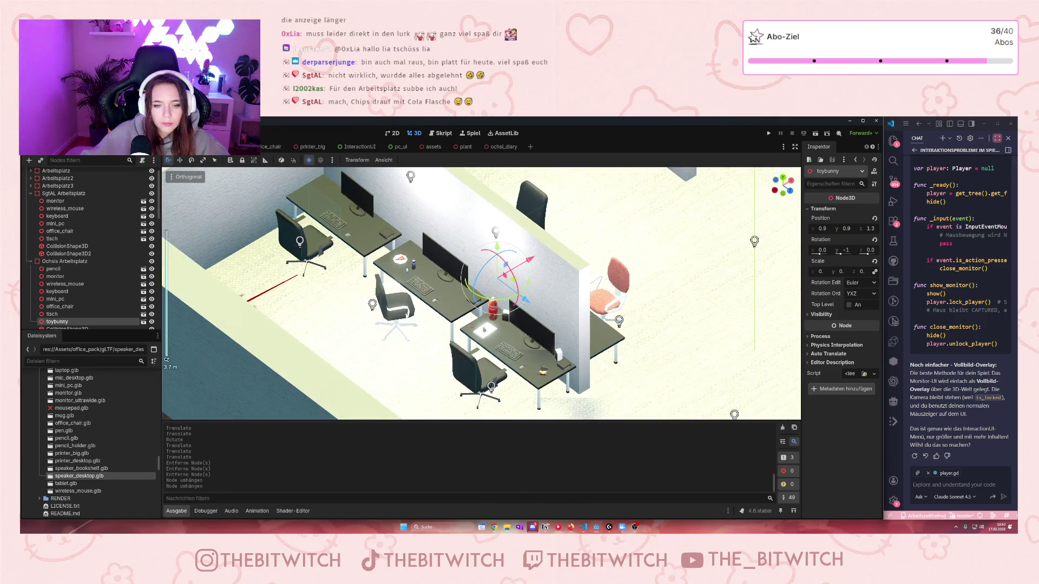
Step: Paste Trash_can_01 at the tisch desk, lift it above tisch, and set it on the floor beside the desk
{"action": "left_click", "coordinate": [374, 260]}
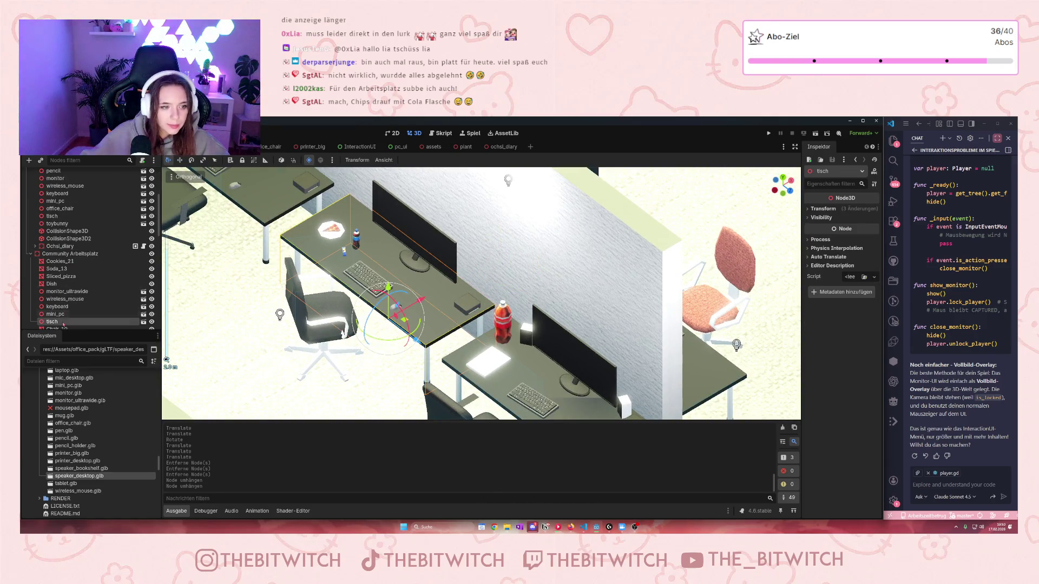
{"action": "key", "text": "ctrl+shift+v"}
{"action": "left_click_drag", "start_coordinate": [61, 313], "coordinate": [59, 311]}
{"action": "scroll", "coordinate": [482, 294], "scroll_direction": "down", "scroll_amount": 5}
{"action": "mouse_move", "coordinate": [718, 304]}
{"action": "left_mouse_down"}
{"action": "mouse_move", "coordinate": [565, 388]}
{"action": "mouse_move", "coordinate": [586, 383]}
{"action": "left_mouse_up"}
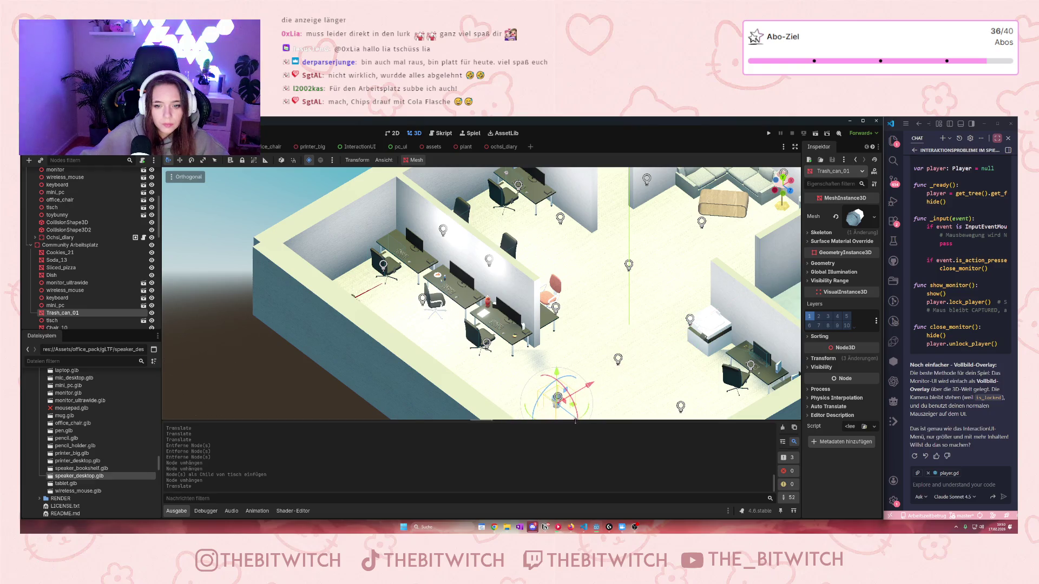
{"action": "scroll", "coordinate": [610, 364], "scroll_direction": "down", "scroll_amount": 4}
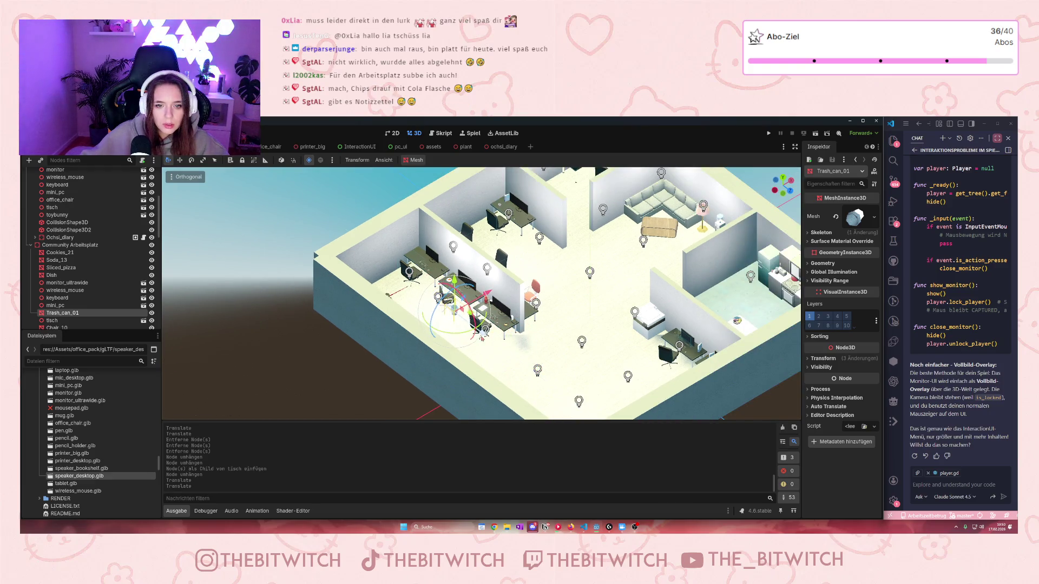
{"action": "key", "text": "f"}
{"action": "mouse_move", "coordinate": [488, 318]}
{"action": "left_mouse_down"}
{"action": "mouse_move", "coordinate": [488, 331]}
{"action": "mouse_move", "coordinate": [562, 342]}
{"action": "mouse_move", "coordinate": [601, 329]}
{"action": "mouse_move", "coordinate": [589, 375]}
{"action": "left_mouse_up"}
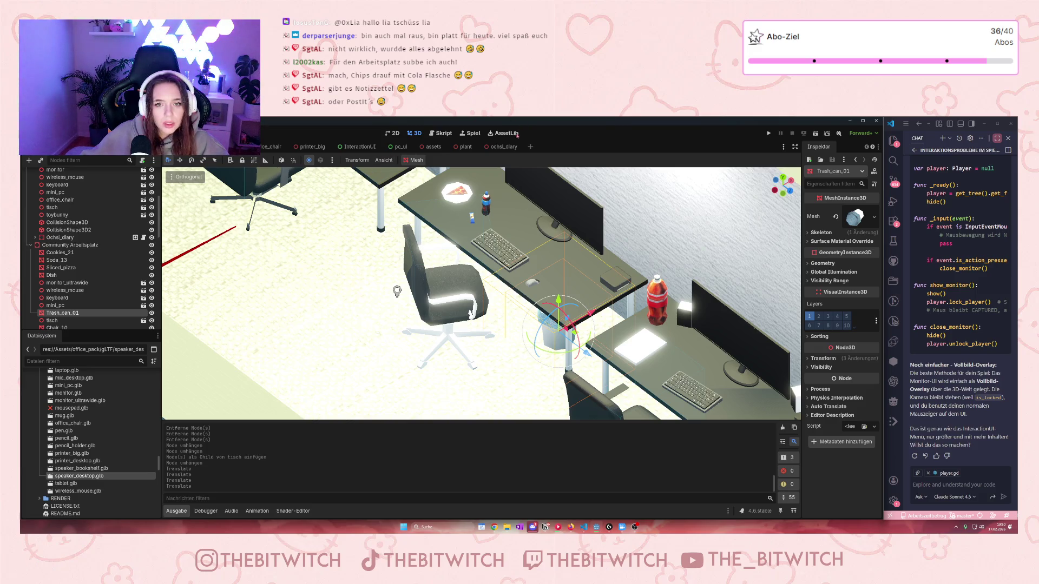
Step: Orbit around the desks, select the flat monitor, and switch to the ochsi_diary scene
{"action": "left_click_drag", "start_coordinate": [490, 186], "coordinate": [352, 187]}
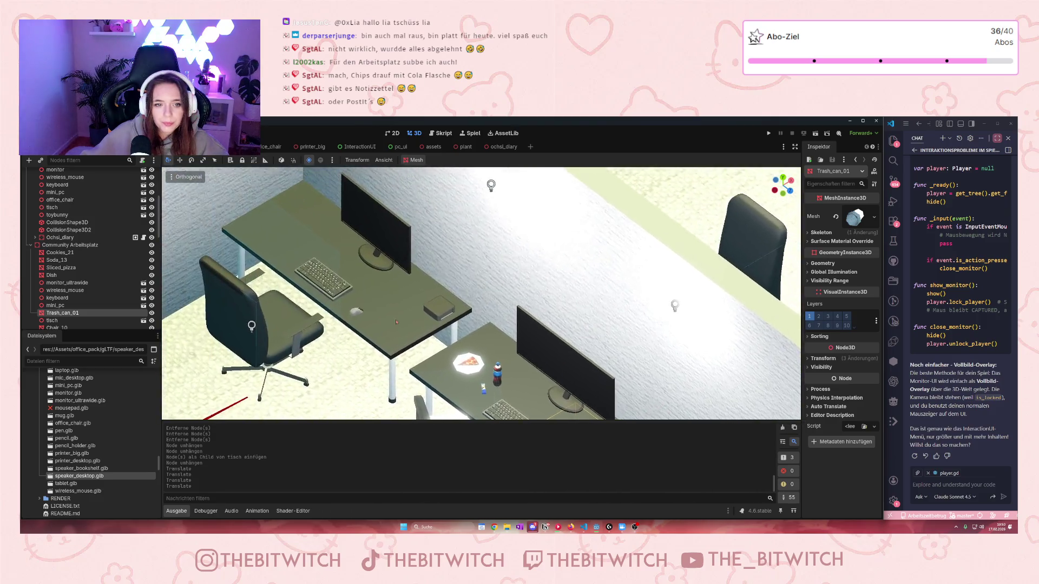
{"action": "scroll", "coordinate": [454, 269], "scroll_direction": "up", "scroll_amount": 2}
{"action": "left_click", "coordinate": [454, 269]}
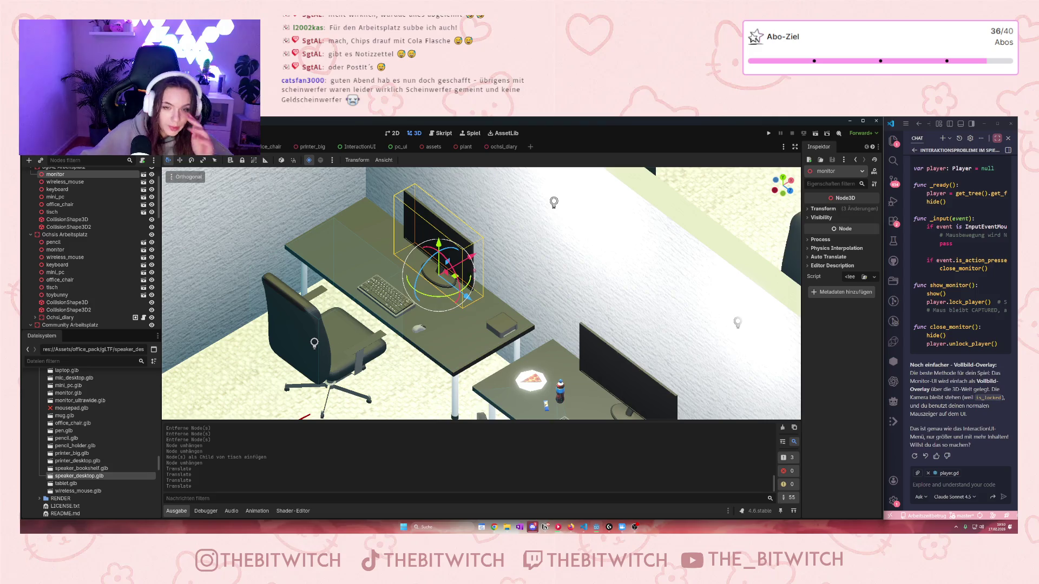
{"action": "left_click", "coordinate": [508, 148]}
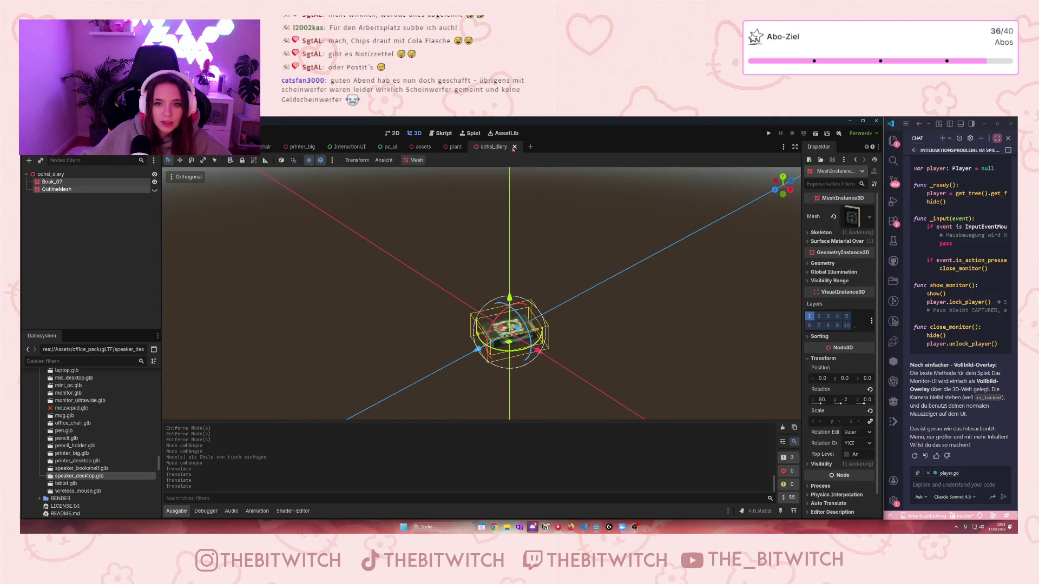
Step: Close the ochsi_diary and plant scenes and fly the view over the snack assets
{"action": "left_click", "coordinate": [514, 147]}
{"action": "left_click", "coordinate": [469, 147]}
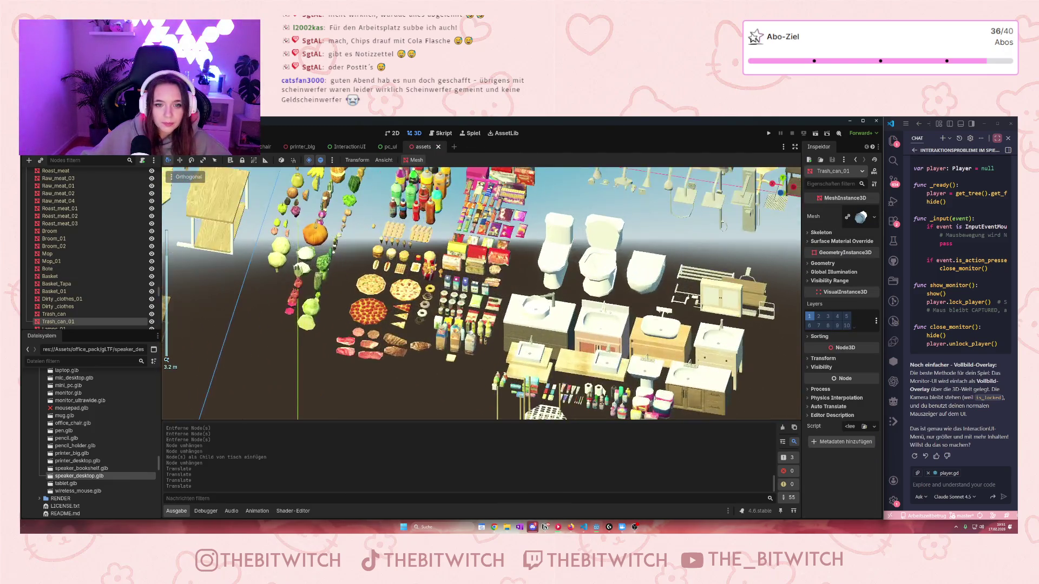
{"action": "scroll", "coordinate": [482, 293], "scroll_direction": "up", "scroll_amount": 5}
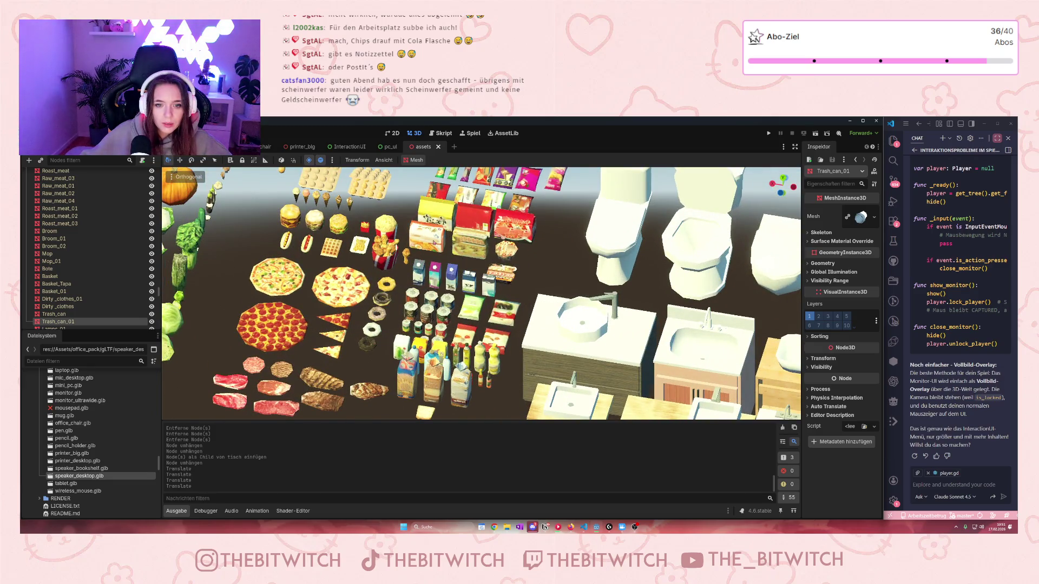
{"action": "scroll", "coordinate": [424, 254], "scroll_direction": "up", "scroll_amount": 5}
{"action": "scroll", "coordinate": [492, 313], "scroll_direction": "up", "scroll_amount": 3}
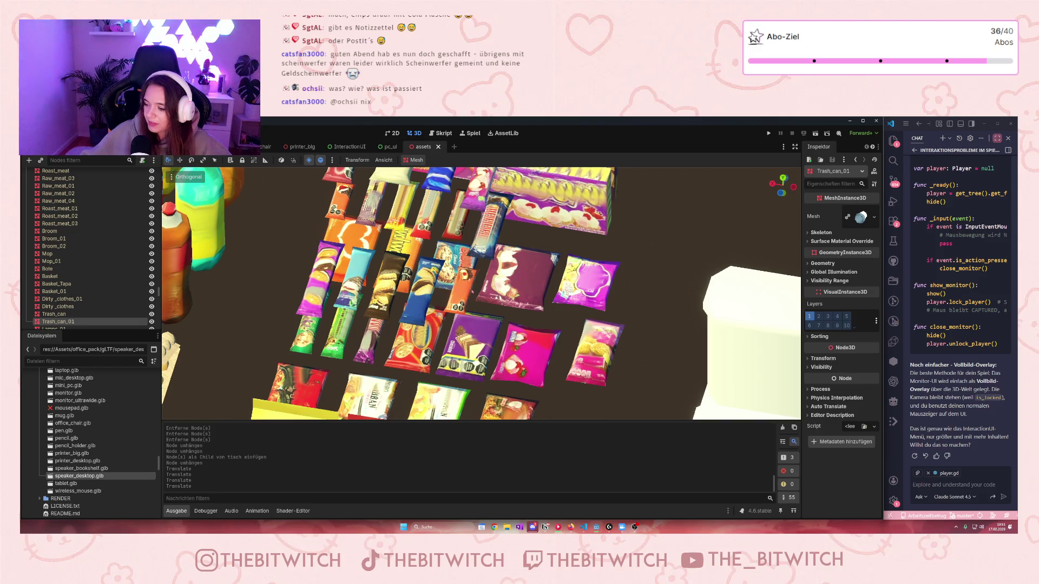
{"action": "key", "text": "w"}
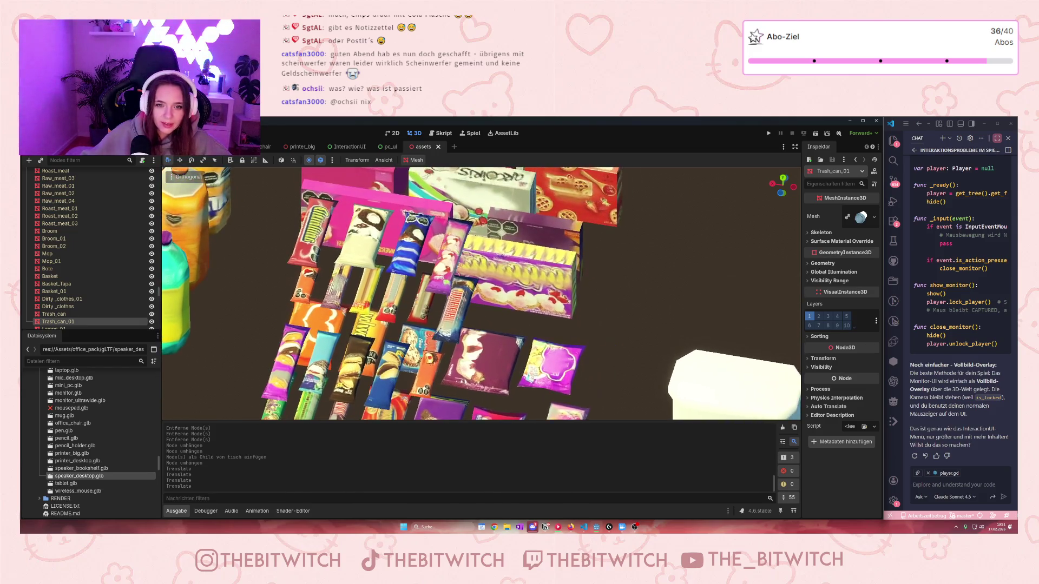
{"action": "key", "text": "w"}
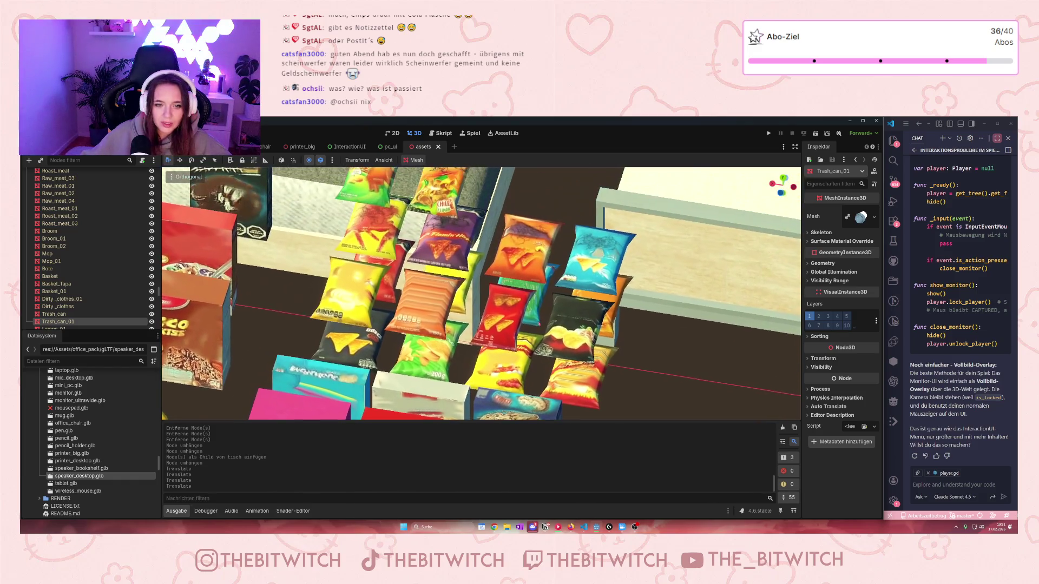
{"action": "key", "text": "w"}
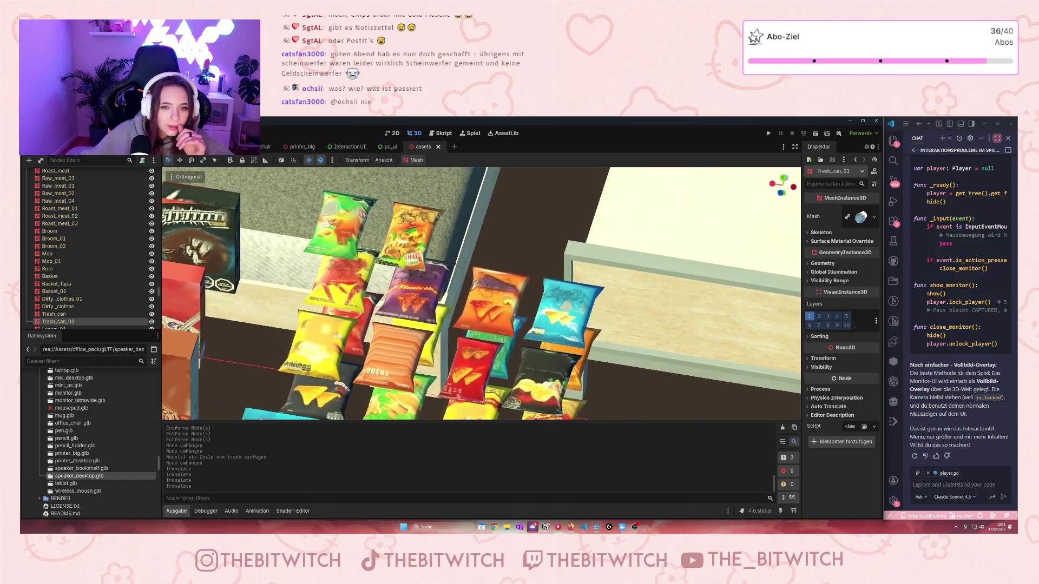
{"action": "left_click_drag", "start_coordinate": [478, 327], "coordinate": [469, 259]}
Step: Filter the Scene tree by 'fr' and inspect the Frying and Frozen snack nodes
{"action": "key", "text": "Escape"}
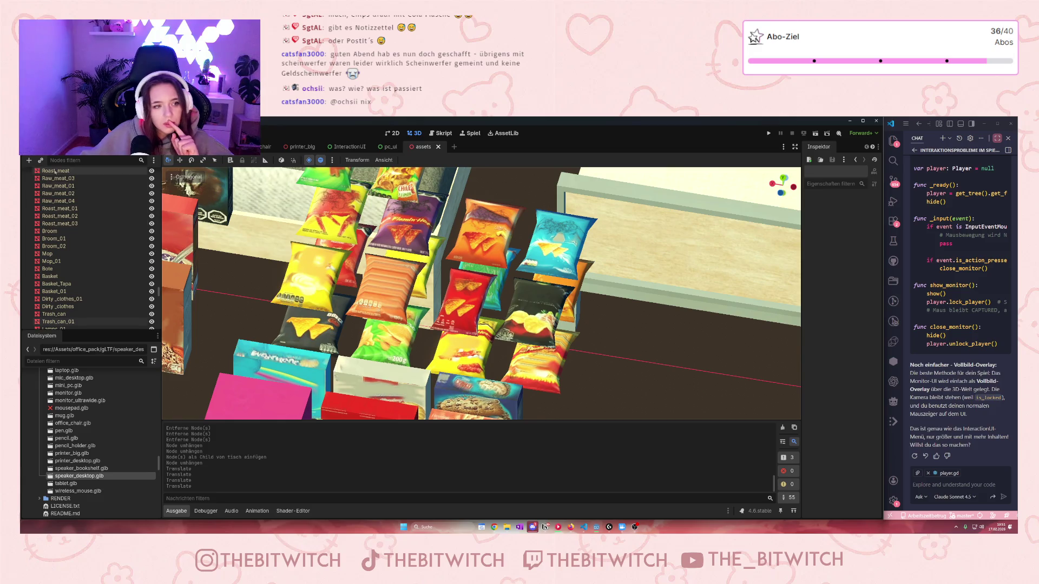
{"action": "type", "text": "fr"}
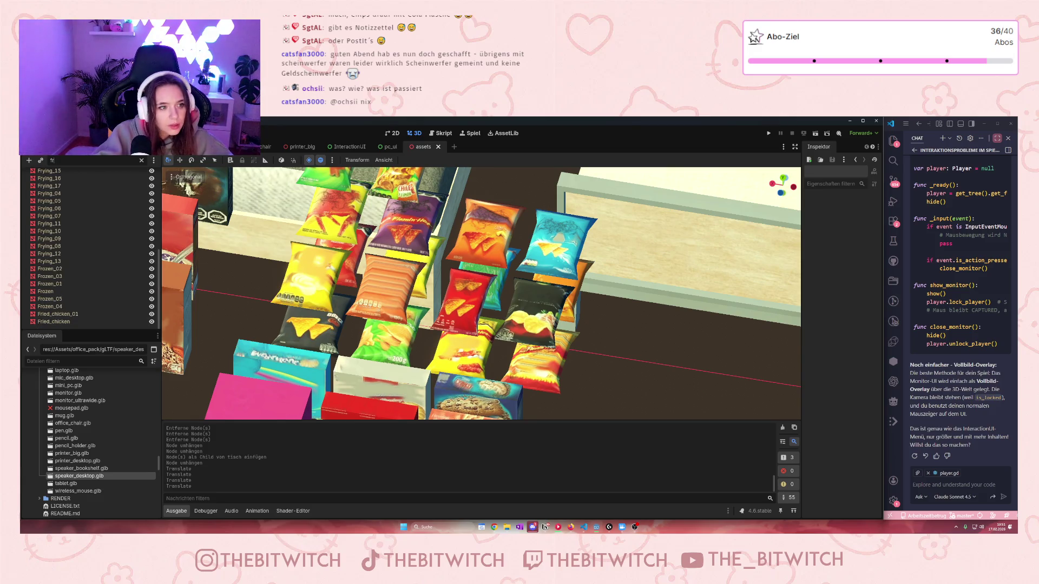
{"action": "left_click", "coordinate": [108, 239]}
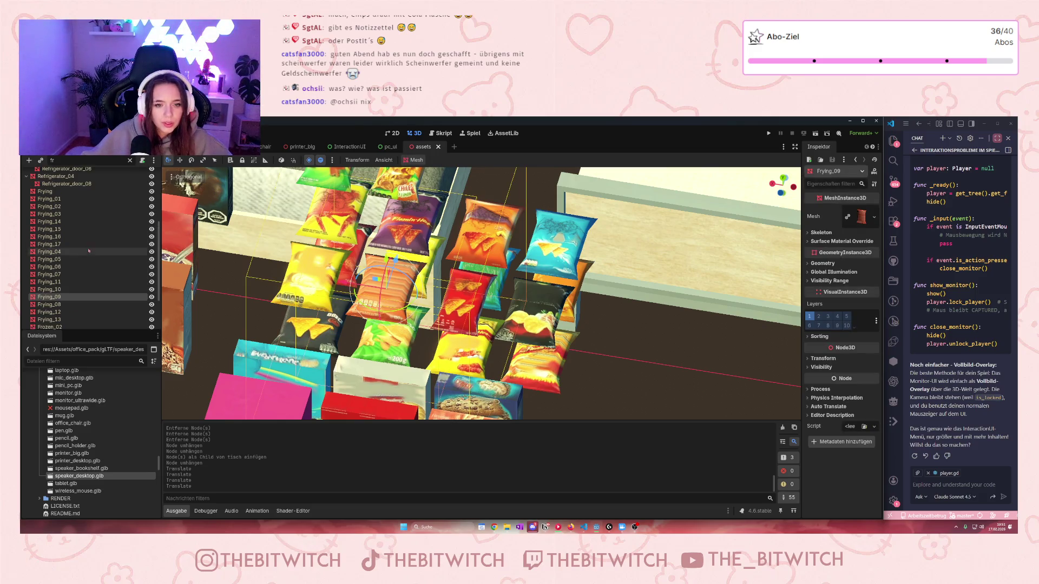
{"action": "left_click", "coordinate": [60, 246]}
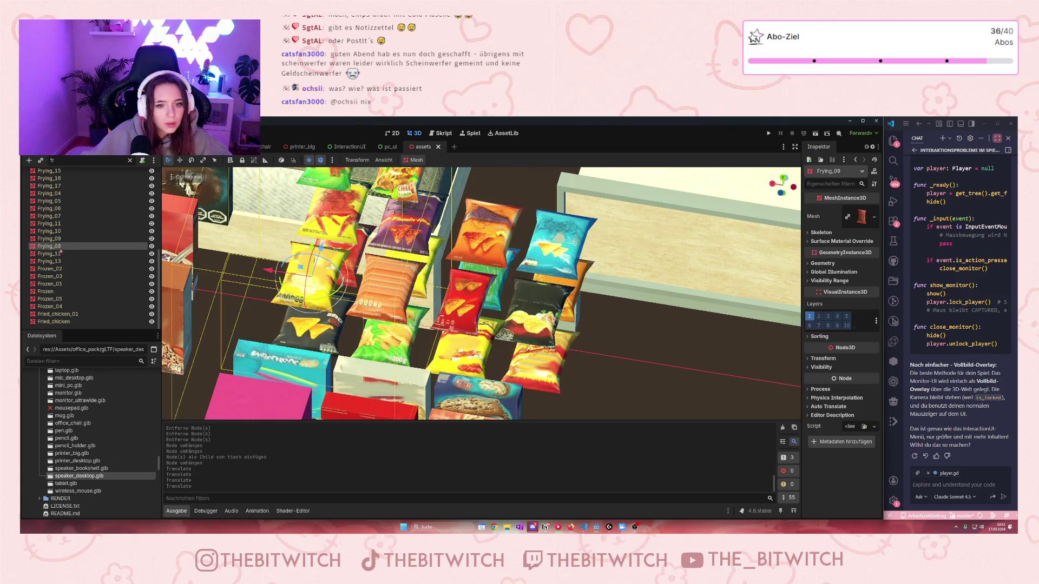
{"action": "left_click", "coordinate": [60, 261]}
{"action": "left_click", "coordinate": [59, 269]}
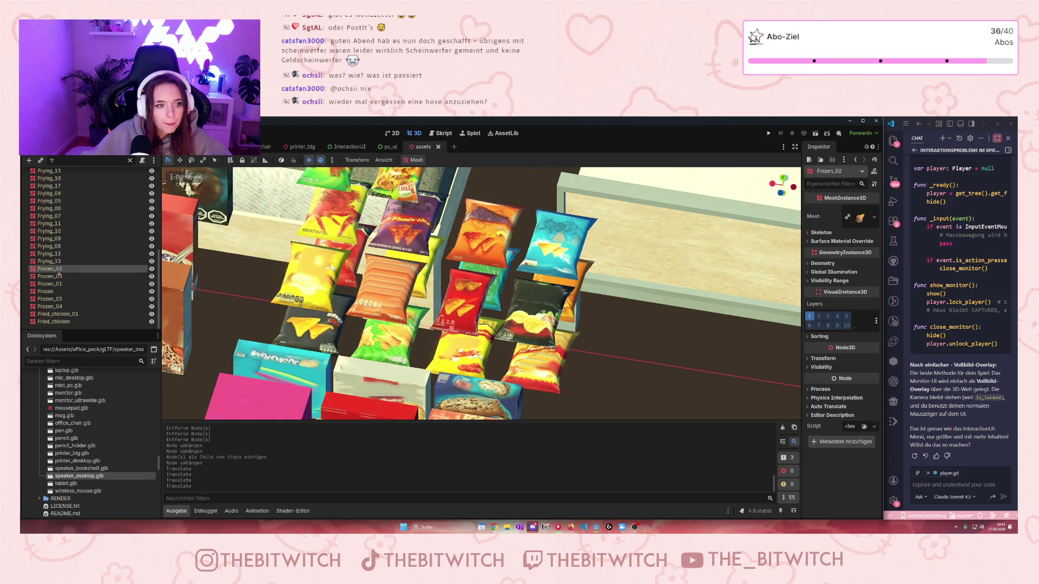
{"action": "left_click", "coordinate": [60, 276]}
{"action": "left_click", "coordinate": [59, 262]}
{"action": "left_click", "coordinate": [60, 247]}
{"action": "left_click", "coordinate": [60, 238]}
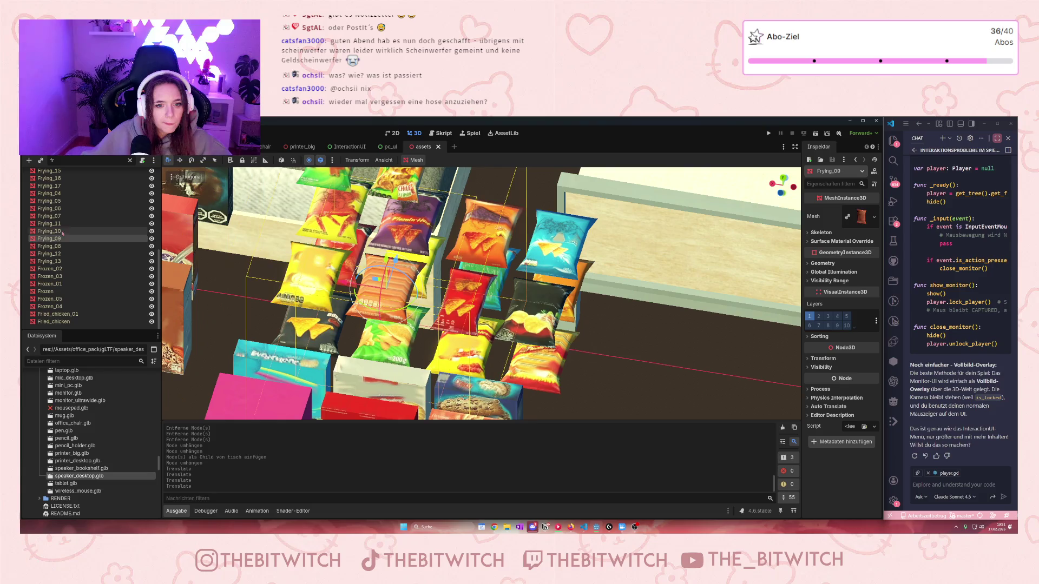
{"action": "left_click", "coordinate": [60, 224]}
Step: Step through the remaining Frying nodes up to Frying_16, then return to the office scene
{"action": "scroll", "coordinate": [61, 215], "scroll_direction": "up", "scroll_amount": 1}
{"action": "left_click", "coordinate": [60, 228]}
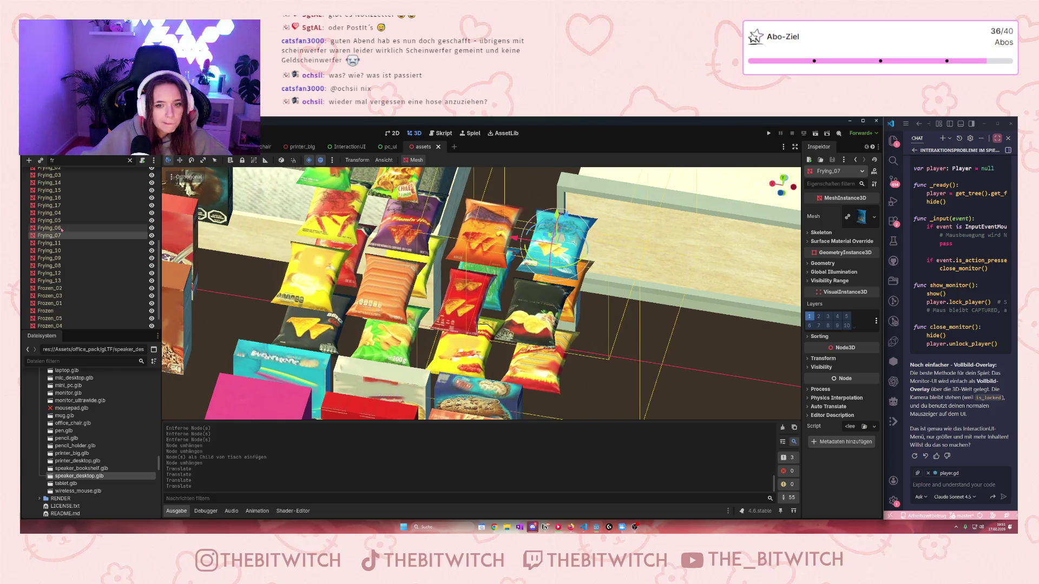
{"action": "left_click", "coordinate": [61, 220]}
{"action": "left_click", "coordinate": [60, 213]}
{"action": "left_click", "coordinate": [61, 206]}
{"action": "scroll", "coordinate": [61, 208], "scroll_direction": "up", "scroll_amount": 1}
{"action": "left_click", "coordinate": [61, 216]}
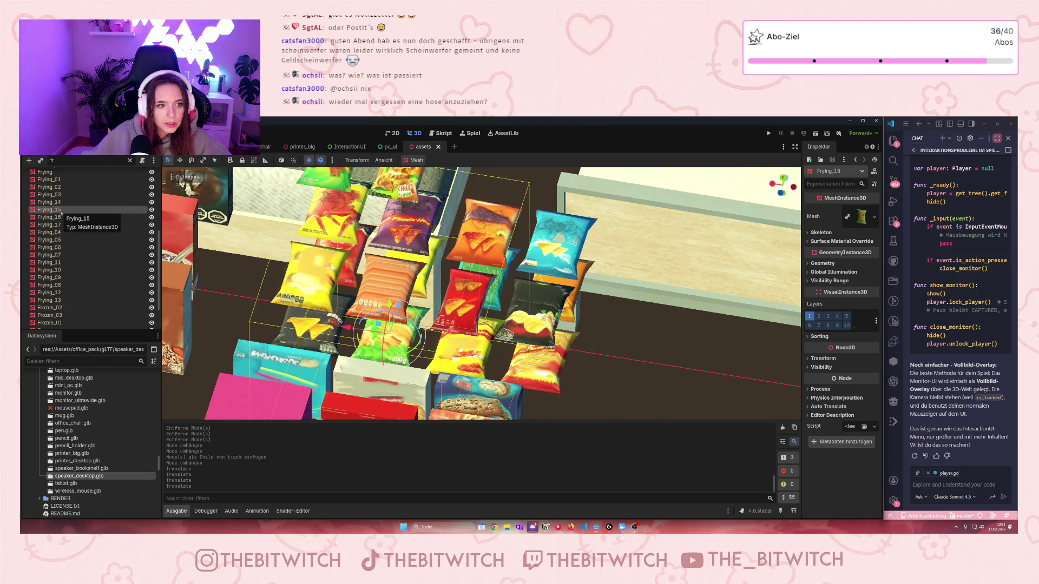
{"action": "key", "text": "ctrl+Tab"}
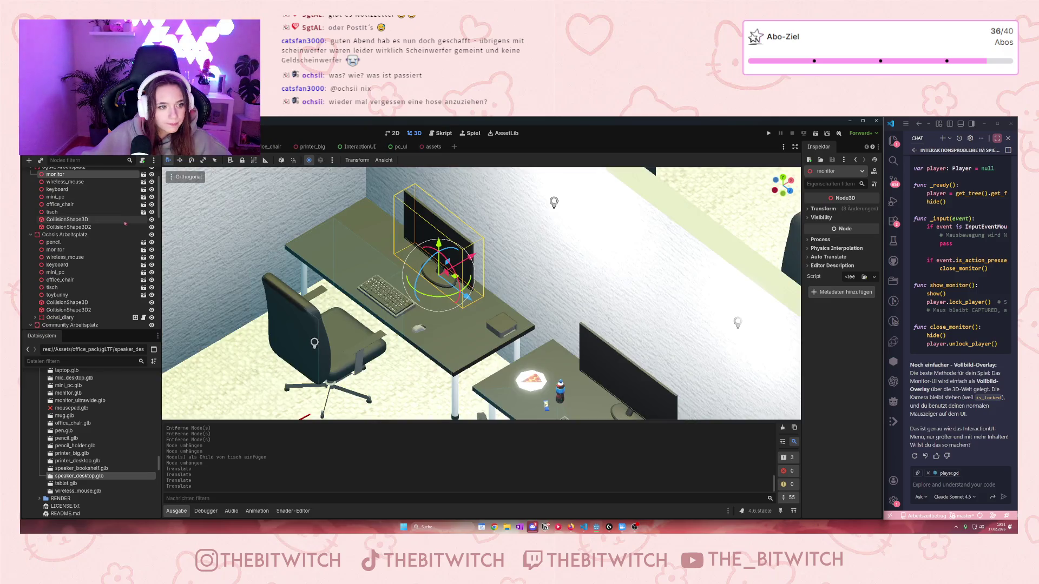
Step: Paste the Frying_15 chips bag at wireless_mouse and reparent it into the workstation group
{"action": "scroll", "coordinate": [98, 222], "scroll_direction": "up", "scroll_amount": 2}
{"action": "left_click", "coordinate": [77, 220]}
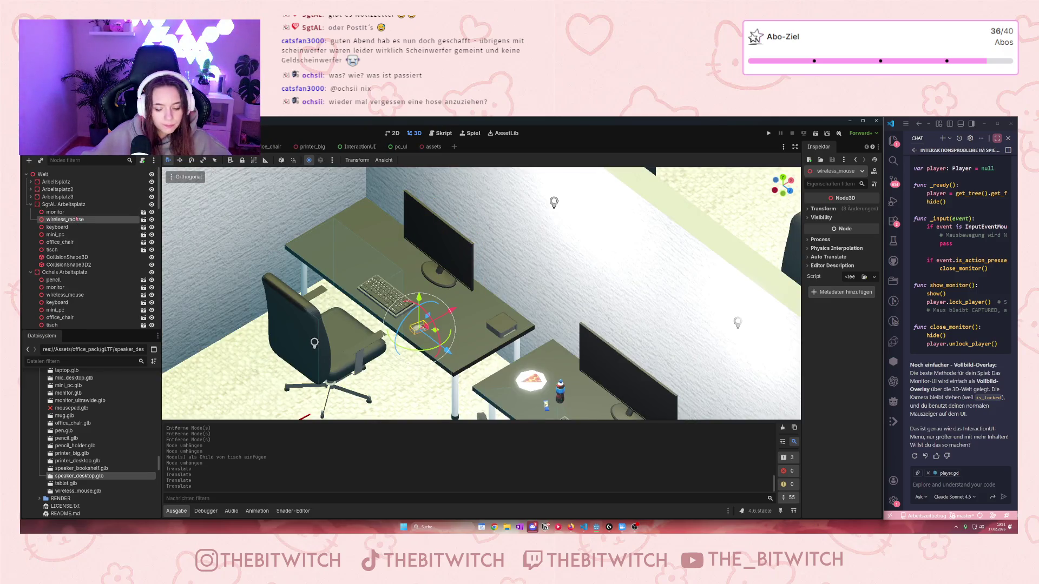
{"action": "key", "text": "ctrl+v"}
{"action": "scroll", "coordinate": [327, 288], "scroll_direction": "down", "scroll_amount": 5}
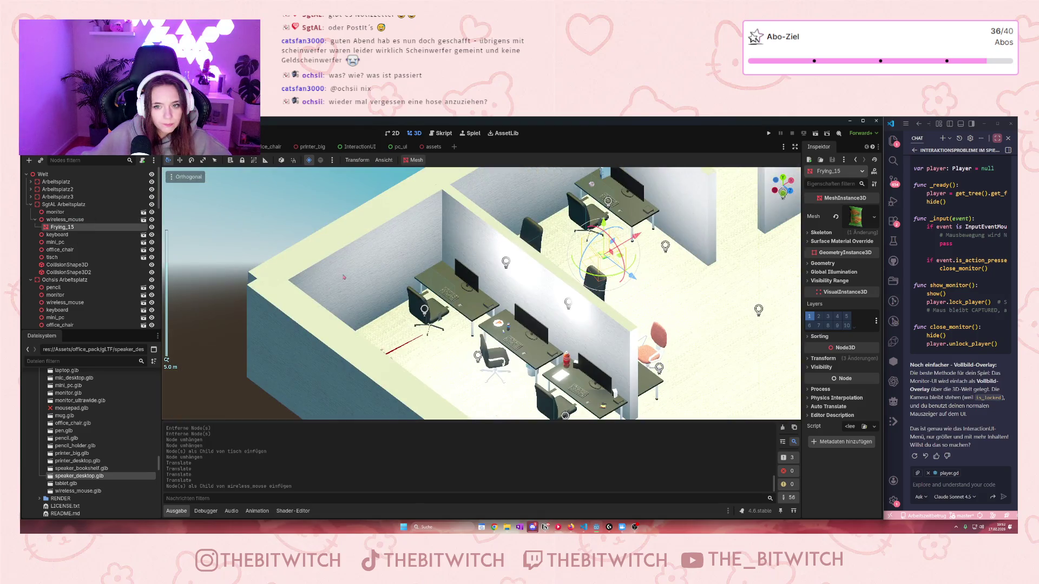
{"action": "scroll", "coordinate": [343, 277], "scroll_direction": "up", "scroll_amount": 3}
{"action": "left_click_drag", "start_coordinate": [62, 227], "coordinate": [55, 210]}
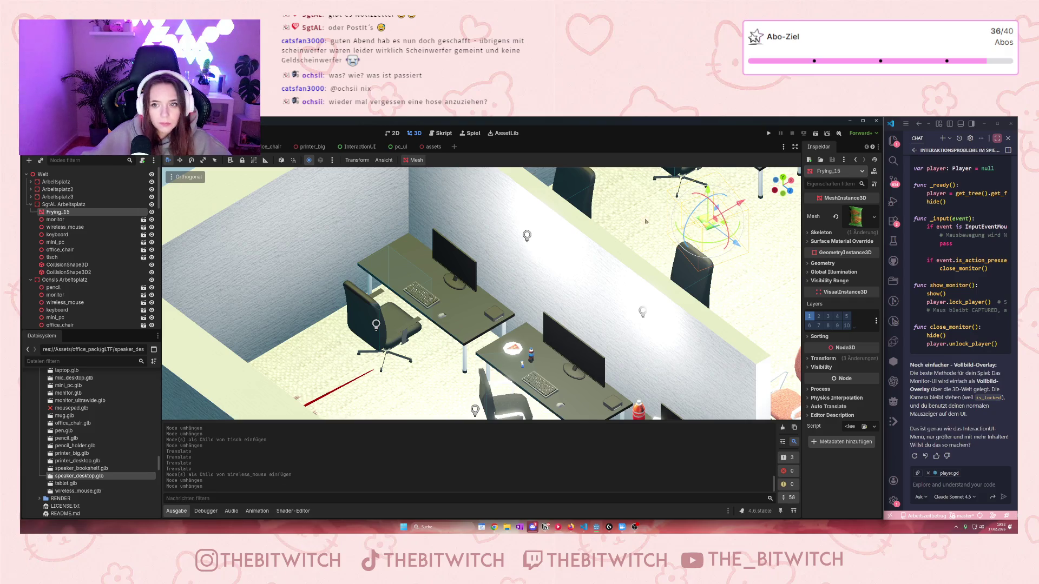
Step: Place the chips bag beside the keyboard, undo a stray rotation, and return to the assets scene
{"action": "mouse_move", "coordinate": [704, 216]}
{"action": "left_mouse_down"}
{"action": "mouse_move", "coordinate": [485, 341]}
{"action": "mouse_move", "coordinate": [441, 349]}
{"action": "left_mouse_up"}
{"action": "scroll", "coordinate": [441, 349], "scroll_direction": "up", "scroll_amount": 5}
{"action": "mouse_move", "coordinate": [430, 405]}
{"action": "left_mouse_down"}
{"action": "mouse_move", "coordinate": [476, 406]}
{"action": "mouse_move", "coordinate": [465, 338]}
{"action": "mouse_move", "coordinate": [341, 325]}
{"action": "mouse_move", "coordinate": [321, 291]}
{"action": "mouse_move", "coordinate": [337, 274]}
{"action": "left_mouse_up"}
{"action": "left_click_drag", "start_coordinate": [314, 228], "coordinate": [313, 247]}
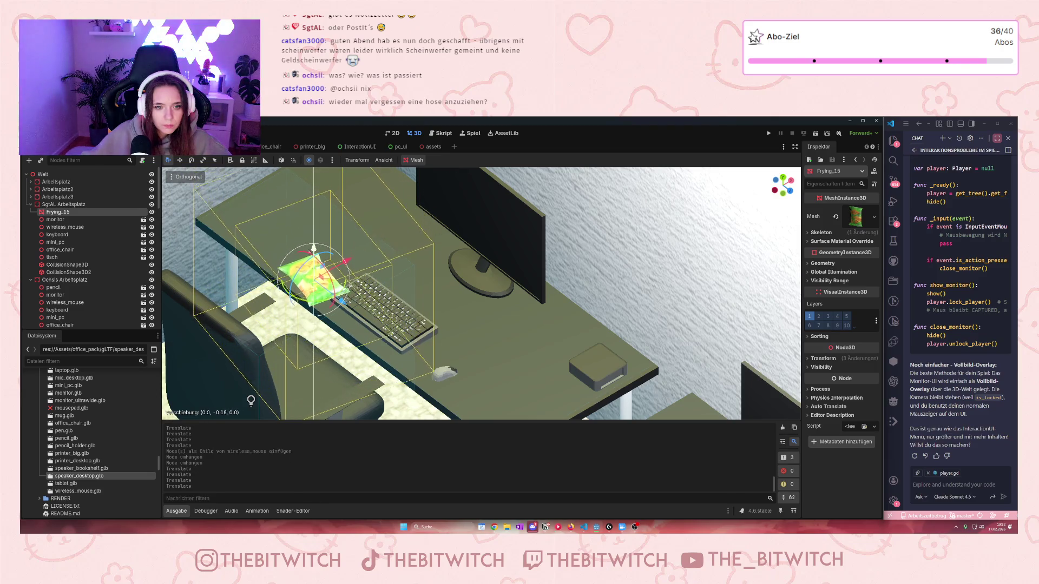
{"action": "key", "text": "ctrl+z"}
{"action": "mouse_move", "coordinate": [395, 259]}
{"action": "left_mouse_down"}
{"action": "mouse_move", "coordinate": [357, 249]}
{"action": "mouse_move", "coordinate": [363, 241]}
{"action": "mouse_move", "coordinate": [362, 284]}
{"action": "mouse_move", "coordinate": [388, 262]}
{"action": "mouse_move", "coordinate": [320, 319]}
{"action": "mouse_move", "coordinate": [379, 379]}
{"action": "mouse_move", "coordinate": [445, 325]}
{"action": "mouse_move", "coordinate": [427, 287]}
{"action": "mouse_move", "coordinate": [332, 197]}
{"action": "left_mouse_up"}
{"action": "mouse_move", "coordinate": [368, 237]}
{"action": "left_mouse_down"}
{"action": "mouse_move", "coordinate": [330, 257]}
{"action": "mouse_move", "coordinate": [411, 283]}
{"action": "left_mouse_up"}
{"action": "key", "text": "ctrl+z"}
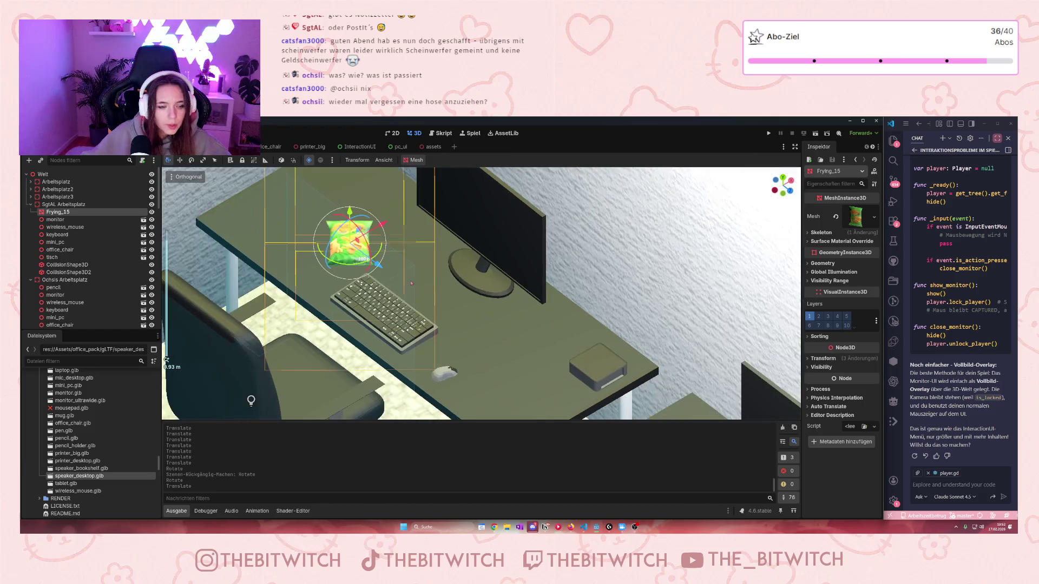
{"action": "left_click", "coordinate": [425, 147]}
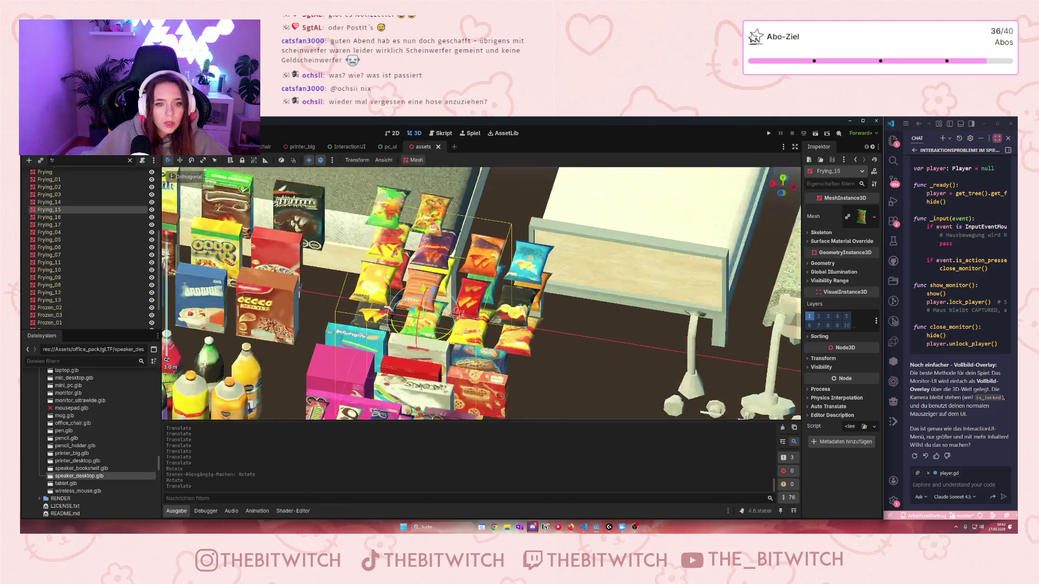
Step: Copy the orange Soda_15 bottle and paste it at wireless_mouse in the office scene
{"action": "scroll", "coordinate": [413, 255], "scroll_direction": "up", "scroll_amount": 2}
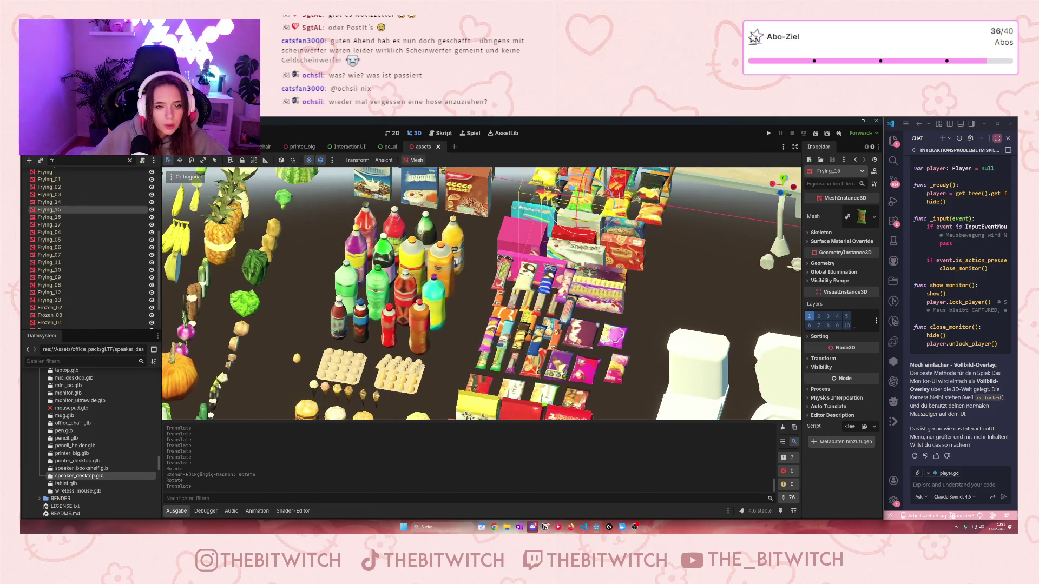
{"action": "left_click", "coordinate": [411, 342]}
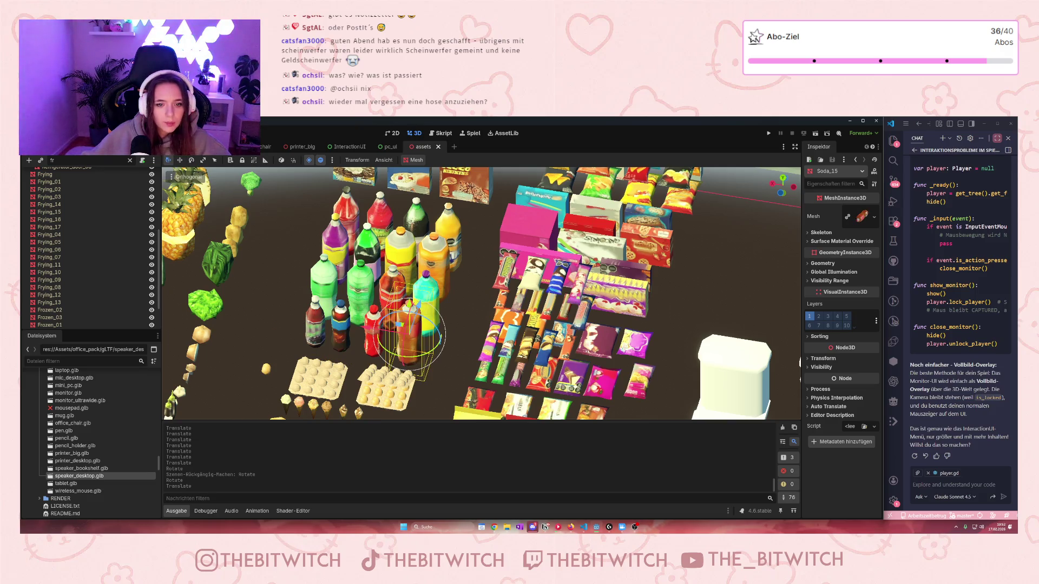
{"action": "key", "text": "ctrl+Tab"}
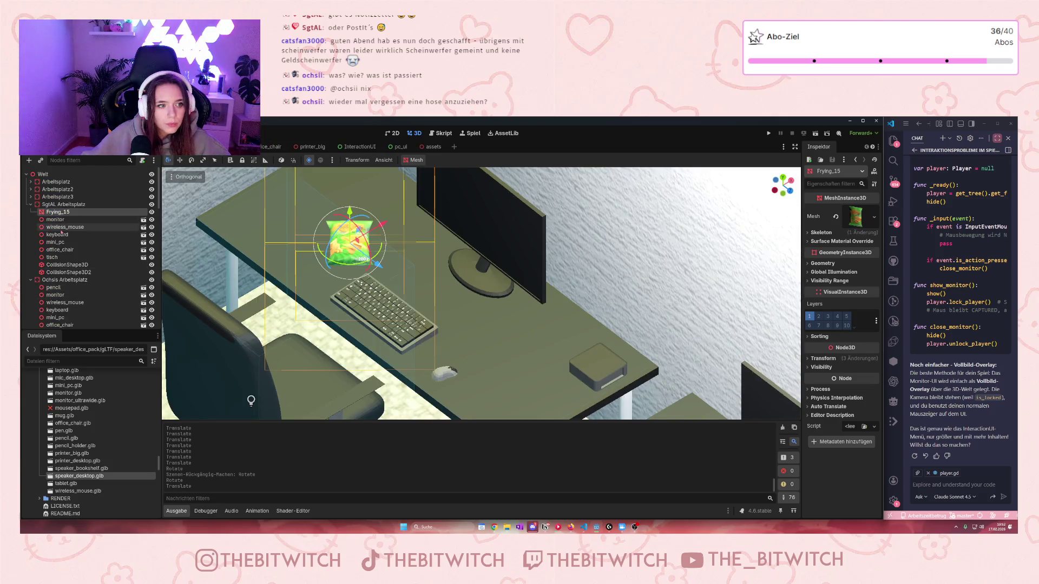
{"action": "left_click", "coordinate": [65, 227]}
{"action": "key", "text": "ctrl+v"}
Step: Move the soda bottle onto the desk so it stands next to the chips bag
{"action": "double_click", "coordinate": [63, 233]}
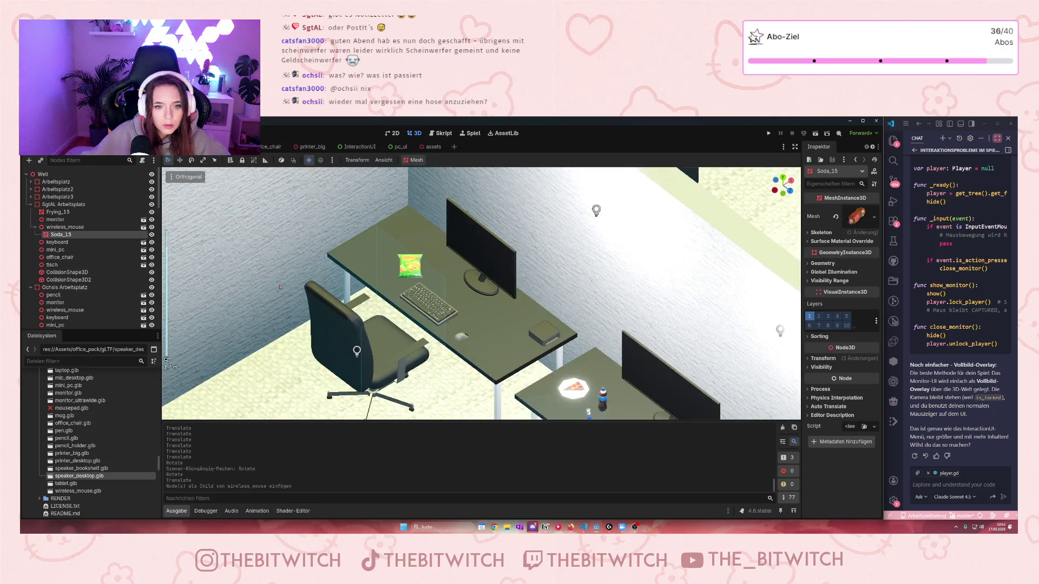
{"action": "mouse_move", "coordinate": [703, 308]}
{"action": "left_mouse_down"}
{"action": "mouse_move", "coordinate": [517, 408]}
{"action": "mouse_move", "coordinate": [518, 395]}
{"action": "mouse_move", "coordinate": [449, 346]}
{"action": "mouse_move", "coordinate": [506, 313]}
{"action": "mouse_move", "coordinate": [454, 255]}
{"action": "mouse_move", "coordinate": [355, 203]}
{"action": "left_mouse_up"}
{"action": "scroll", "coordinate": [517, 408], "scroll_direction": "down", "scroll_amount": 5}
{"action": "scroll", "coordinate": [506, 313], "scroll_direction": "up", "scroll_amount": 6}
{"action": "key", "text": "f"}
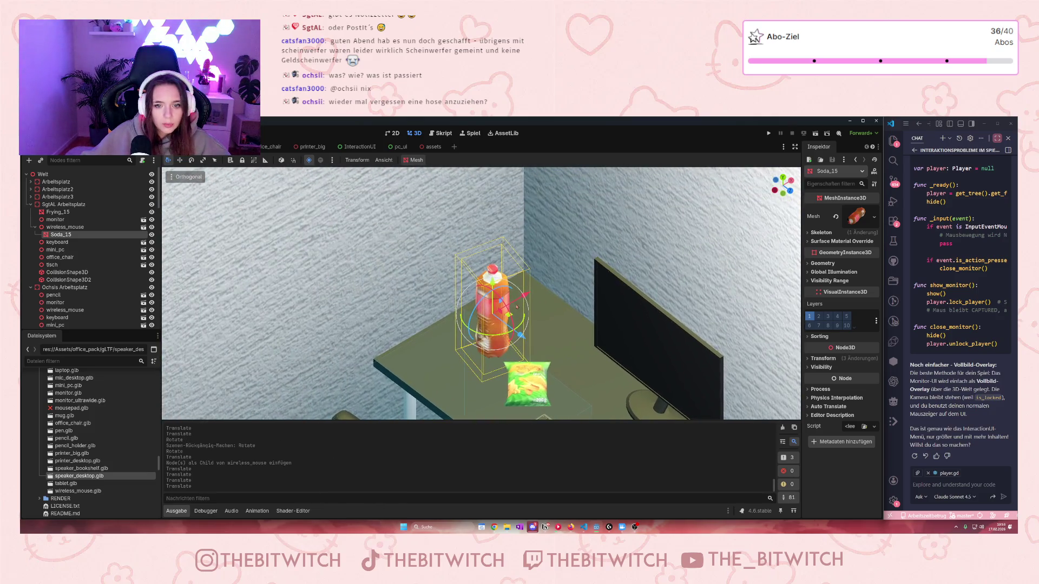
{"action": "left_click_drag", "start_coordinate": [485, 285], "coordinate": [485, 343]}
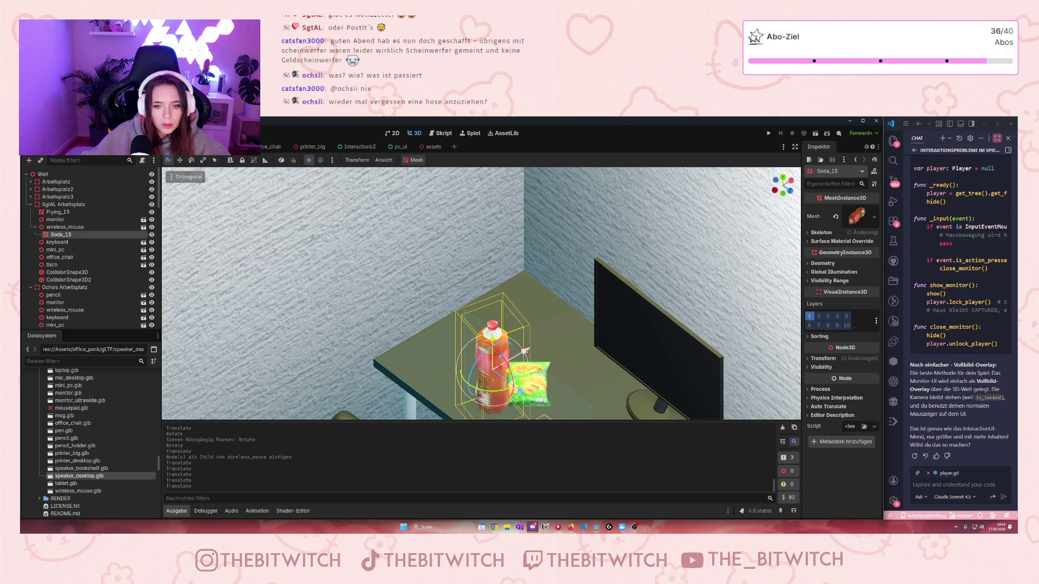
{"action": "left_click", "coordinate": [580, 323]}
{"action": "left_click", "coordinate": [501, 357]}
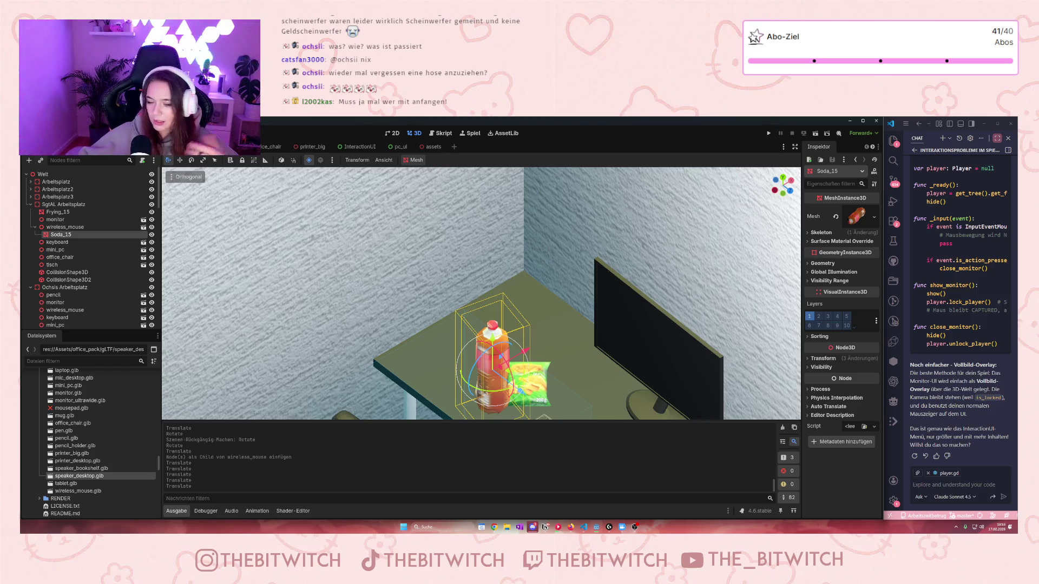
Step: Push the Soda_15 bottle back toward the monitor, lowering and slightly shrinking it
{"action": "mouse_move", "coordinate": [559, 375]}
{"action": "left_mouse_down"}
{"action": "mouse_move", "coordinate": [561, 355]}
{"action": "mouse_move", "coordinate": [663, 320]}
{"action": "mouse_move", "coordinate": [551, 311]}
{"action": "mouse_move", "coordinate": [527, 293]}
{"action": "left_mouse_up"}
{"action": "left_click_drag", "start_coordinate": [506, 222], "coordinate": [506, 292]}
{"action": "left_click_drag", "start_coordinate": [535, 344], "coordinate": [507, 321]}
{"action": "left_click_drag", "start_coordinate": [517, 283], "coordinate": [564, 258]}
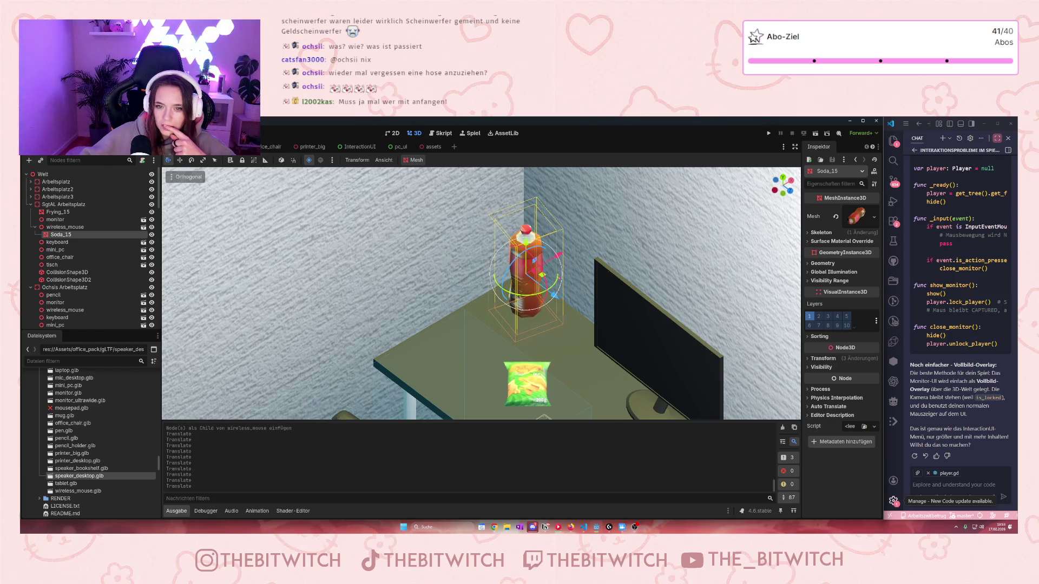
{"action": "left_click", "coordinate": [806, 358]}
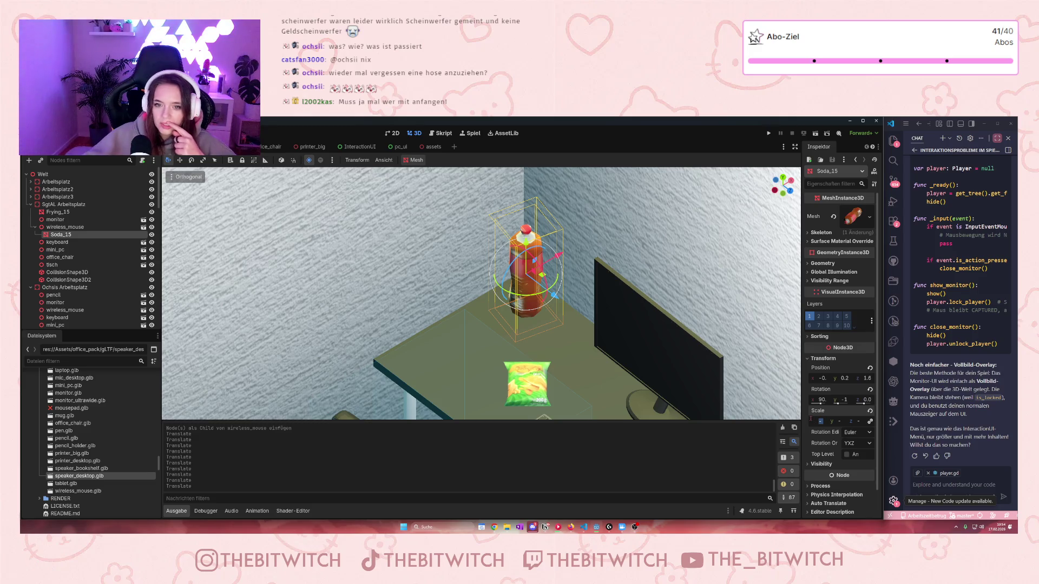
{"action": "left_click_drag", "start_coordinate": [811, 420], "coordinate": [810, 419]}
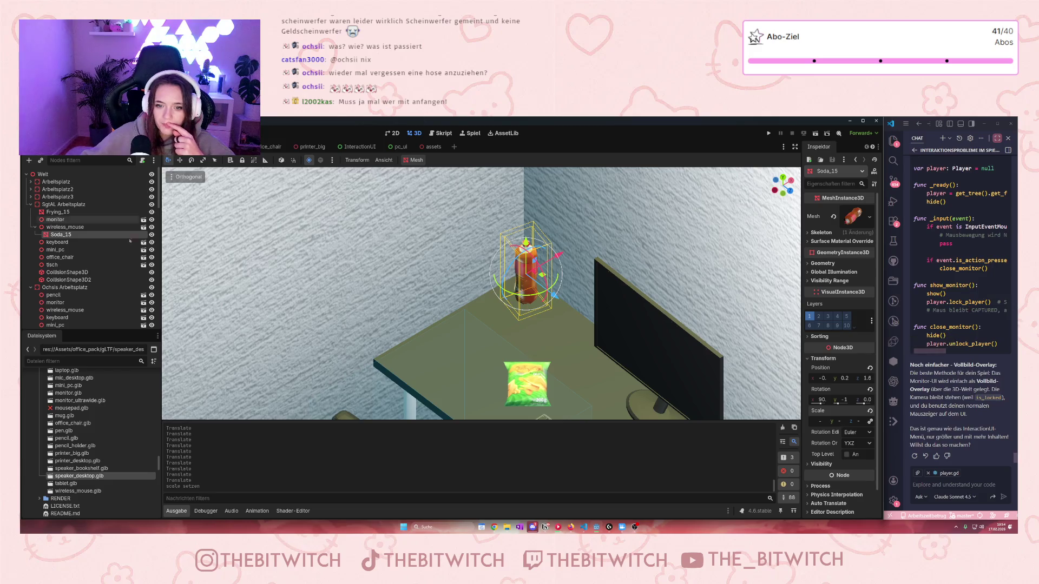
{"action": "mouse_move", "coordinate": [555, 295]}
{"action": "left_mouse_down"}
{"action": "mouse_move", "coordinate": [597, 329]}
{"action": "mouse_move", "coordinate": [622, 325]}
{"action": "mouse_move", "coordinate": [565, 341]}
{"action": "mouse_move", "coordinate": [582, 357]}
{"action": "mouse_move", "coordinate": [594, 313]}
{"action": "left_mouse_up"}
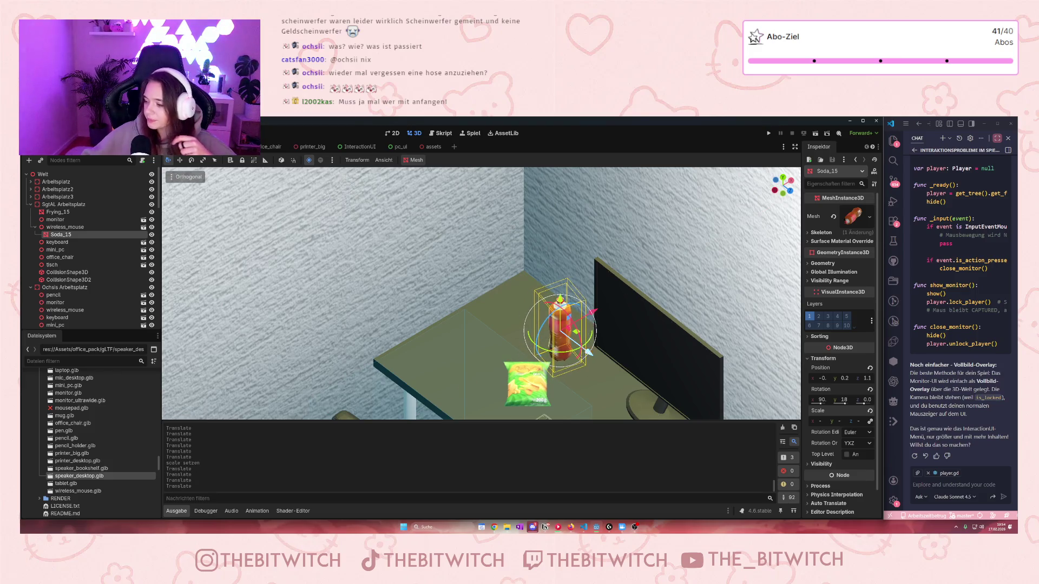
Step: Pan the view across this desk and the neighbouring one, then scroll the FileSystem dock
{"action": "scroll", "coordinate": [554, 367], "scroll_direction": "down", "scroll_amount": 3}
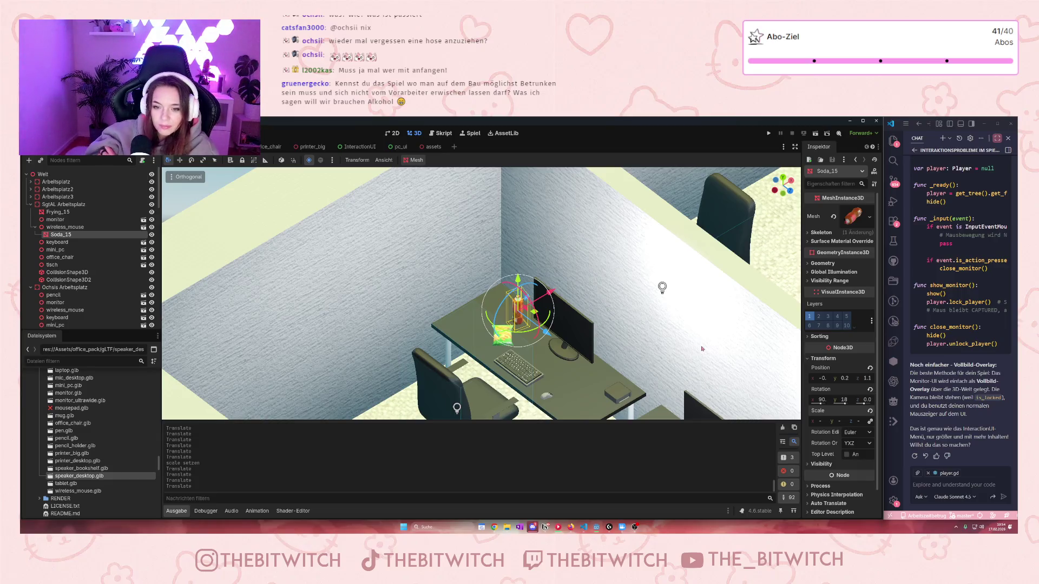
{"action": "scroll", "coordinate": [734, 332], "scroll_direction": "up", "scroll_amount": 3}
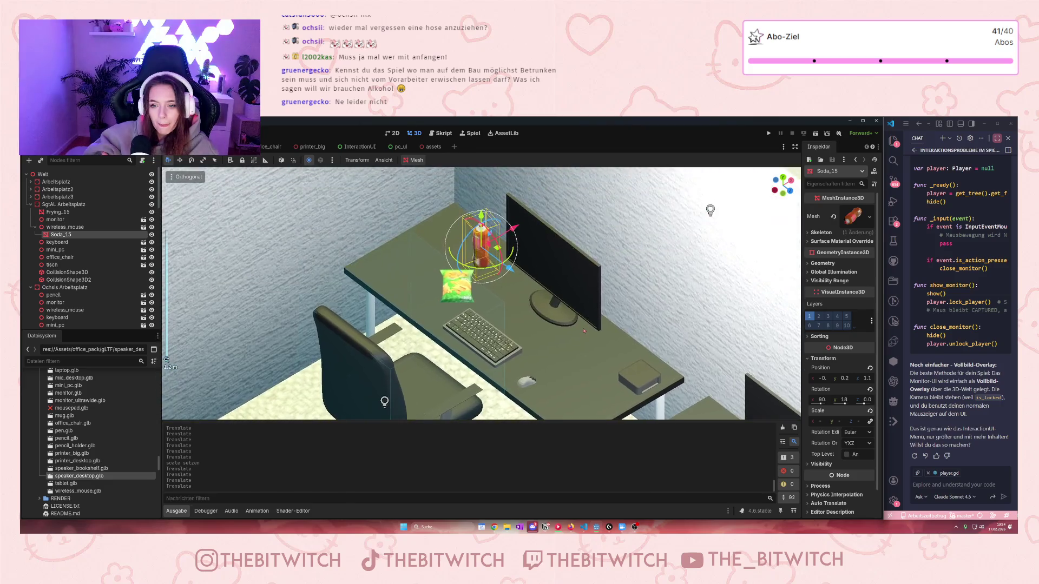
{"action": "left_click_drag", "start_coordinate": [584, 334], "coordinate": [548, 356]}
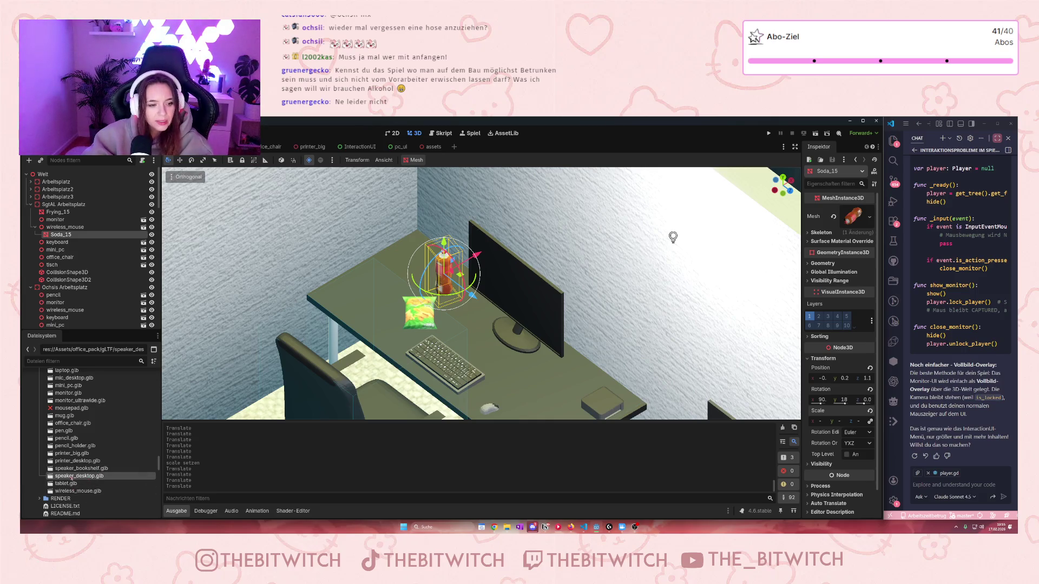
{"action": "key", "text": "d"}
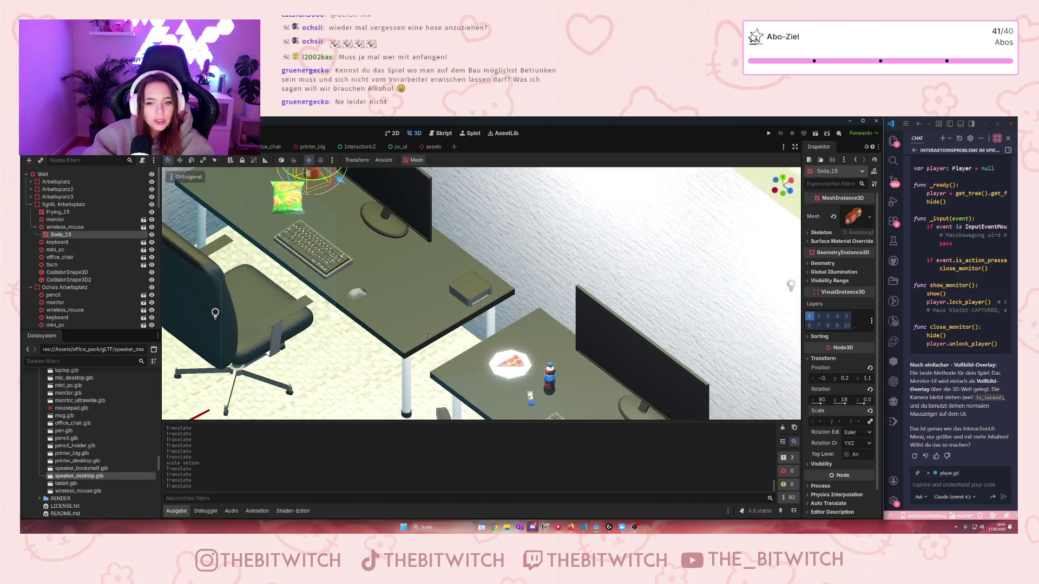
{"action": "key", "text": "a"}
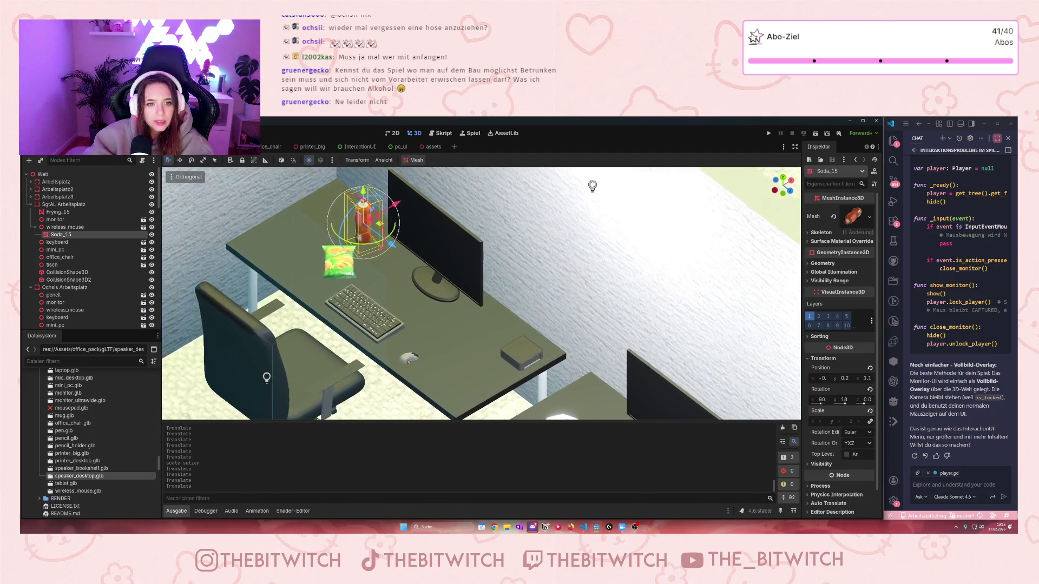
{"action": "scroll", "coordinate": [108, 435], "scroll_direction": "up", "scroll_amount": 3}
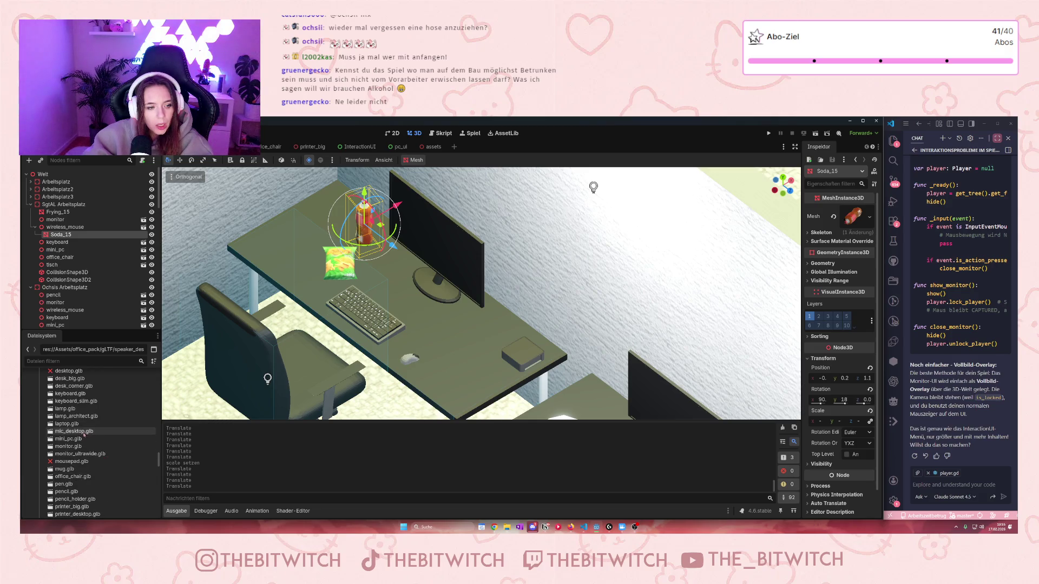
{"action": "scroll", "coordinate": [79, 429], "scroll_direction": "up", "scroll_amount": 1}
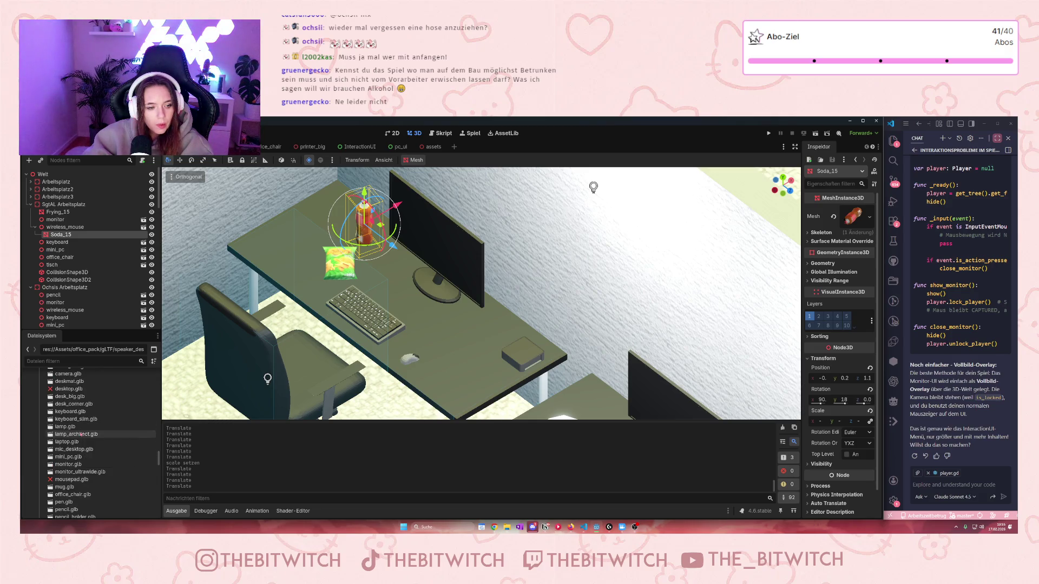
{"action": "scroll", "coordinate": [81, 426], "scroll_direction": "up", "scroll_amount": 2}
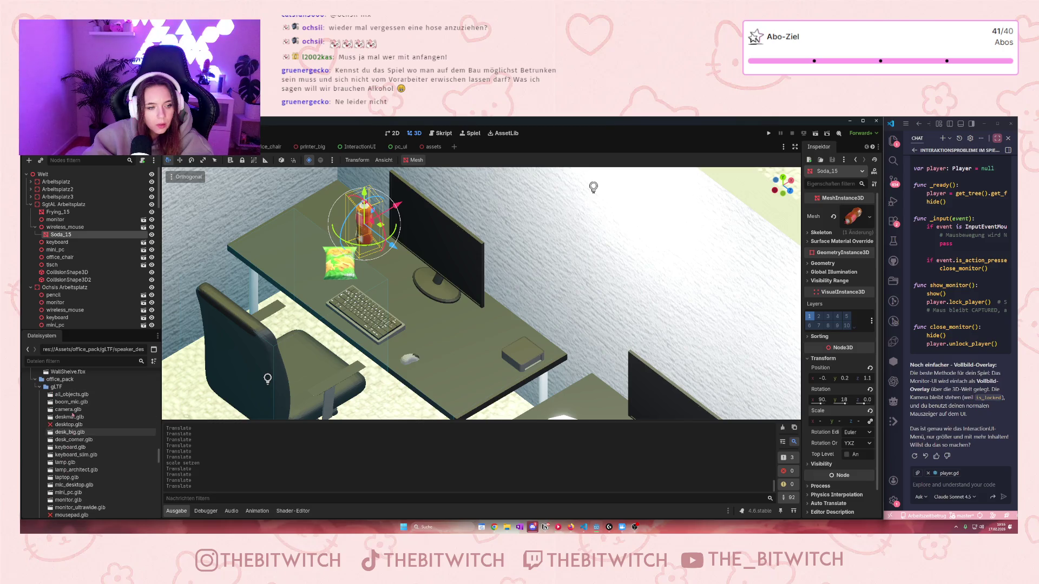
{"action": "mouse_move", "coordinate": [69, 417]}
{"action": "left_mouse_down"}
{"action": "mouse_move", "coordinate": [141, 411]}
{"action": "mouse_move", "coordinate": [448, 325]}
{"action": "mouse_move", "coordinate": [395, 314]}
{"action": "mouse_move", "coordinate": [115, 412]}
{"action": "mouse_move", "coordinate": [112, 449]}
{"action": "left_mouse_up"}
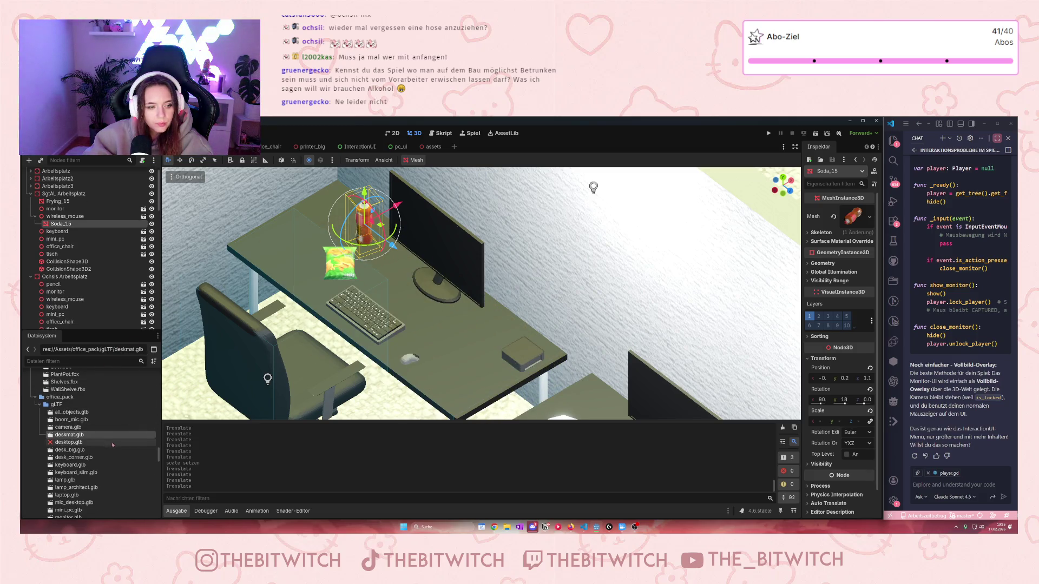
{"action": "scroll", "coordinate": [113, 449], "scroll_direction": "up", "scroll_amount": 2}
{"action": "scroll", "coordinate": [65, 452], "scroll_direction": "up", "scroll_amount": 2}
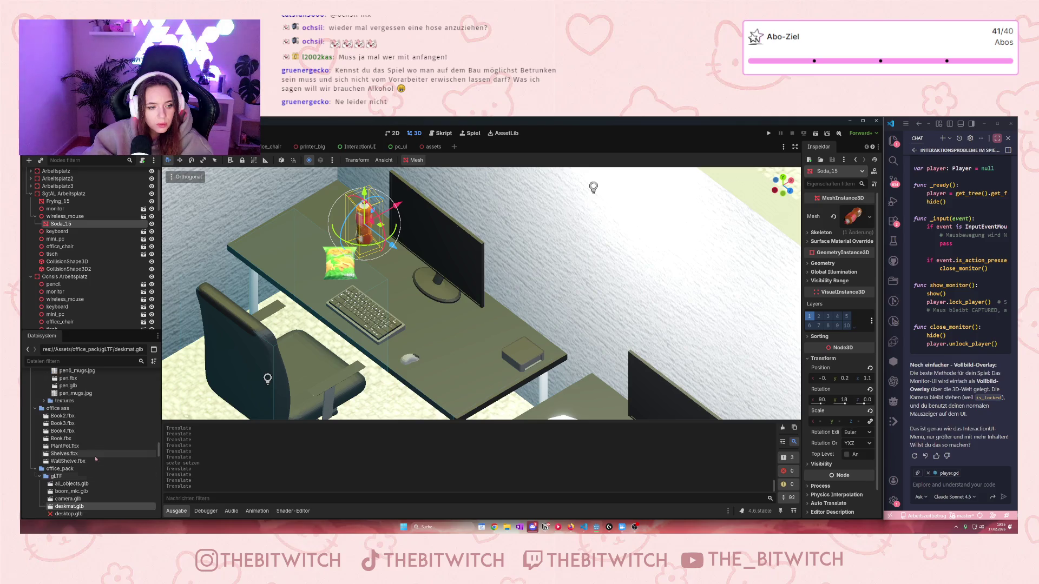
{"action": "scroll", "coordinate": [50, 455], "scroll_direction": "up", "scroll_amount": 8}
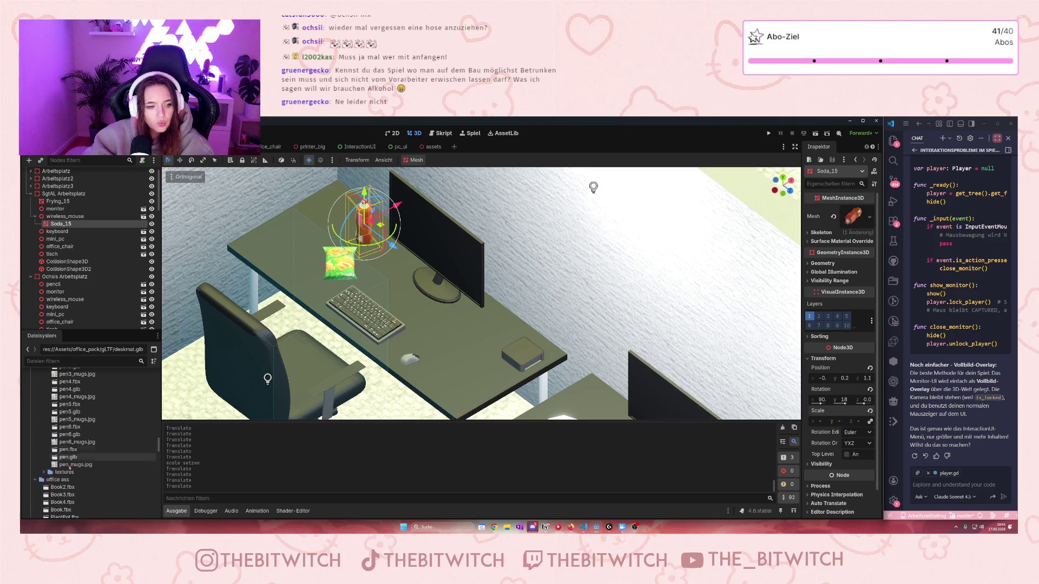
{"action": "scroll", "coordinate": [103, 482], "scroll_direction": "up", "scroll_amount": 2}
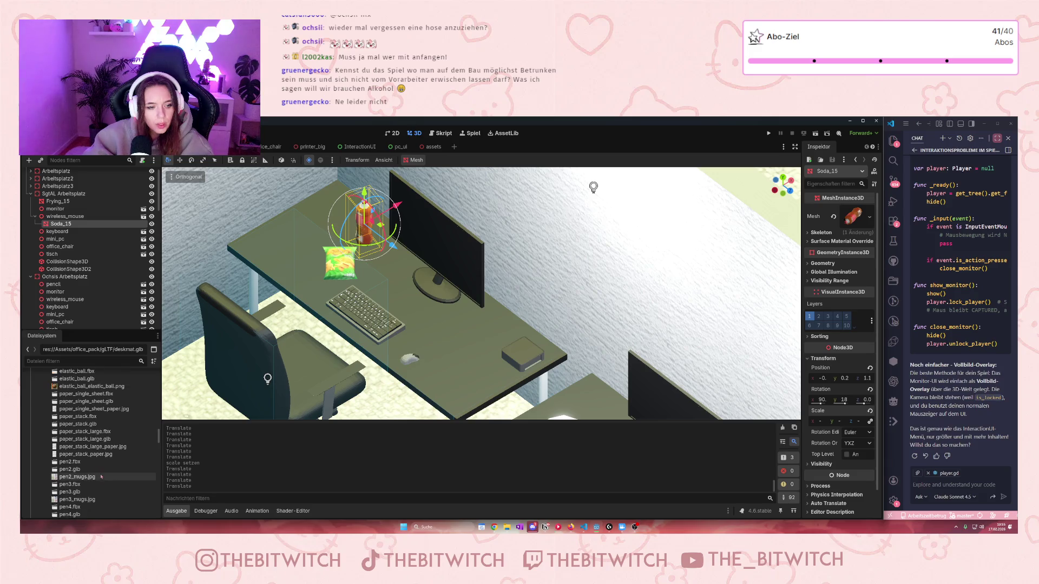
{"action": "scroll", "coordinate": [91, 462], "scroll_direction": "down", "scroll_amount": 2}
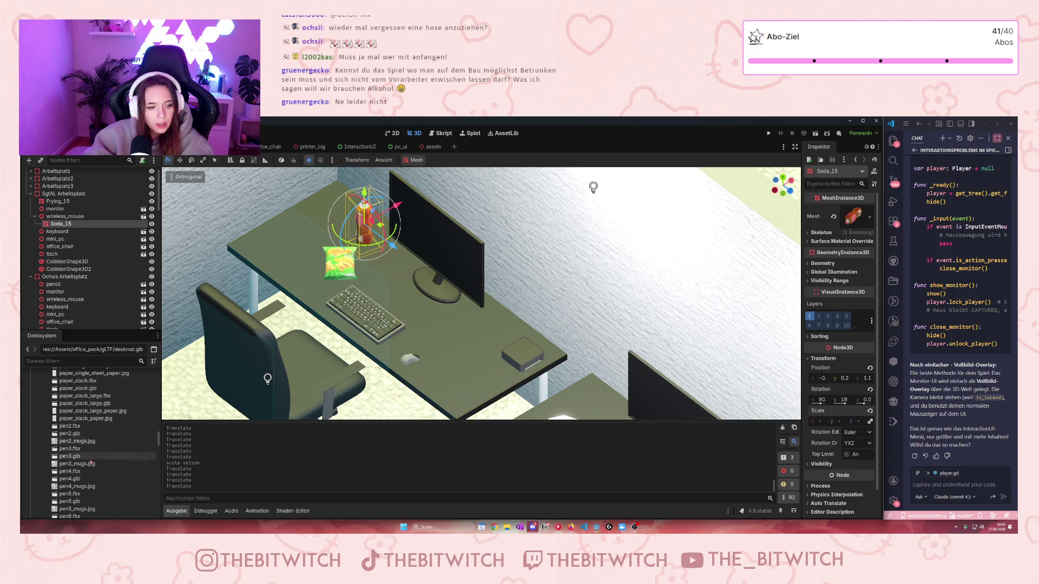
{"action": "scroll", "coordinate": [92, 460], "scroll_direction": "up", "scroll_amount": 2}
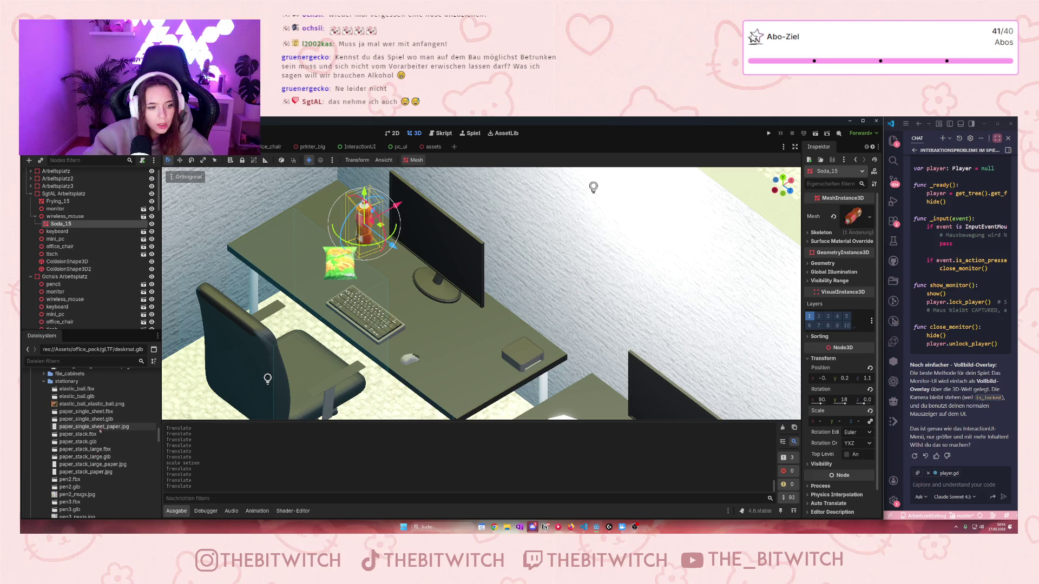
{"action": "mouse_move", "coordinate": [75, 397]}
{"action": "left_mouse_down"}
{"action": "mouse_move", "coordinate": [407, 338]}
{"action": "mouse_move", "coordinate": [444, 319]}
{"action": "mouse_move", "coordinate": [481, 344]}
{"action": "mouse_move", "coordinate": [503, 333]}
{"action": "mouse_move", "coordinate": [463, 327]}
{"action": "mouse_move", "coordinate": [208, 404]}
{"action": "mouse_move", "coordinate": [108, 401]}
{"action": "mouse_move", "coordinate": [108, 390]}
{"action": "mouse_move", "coordinate": [134, 412]}
{"action": "mouse_move", "coordinate": [44, 429]}
{"action": "left_mouse_up"}
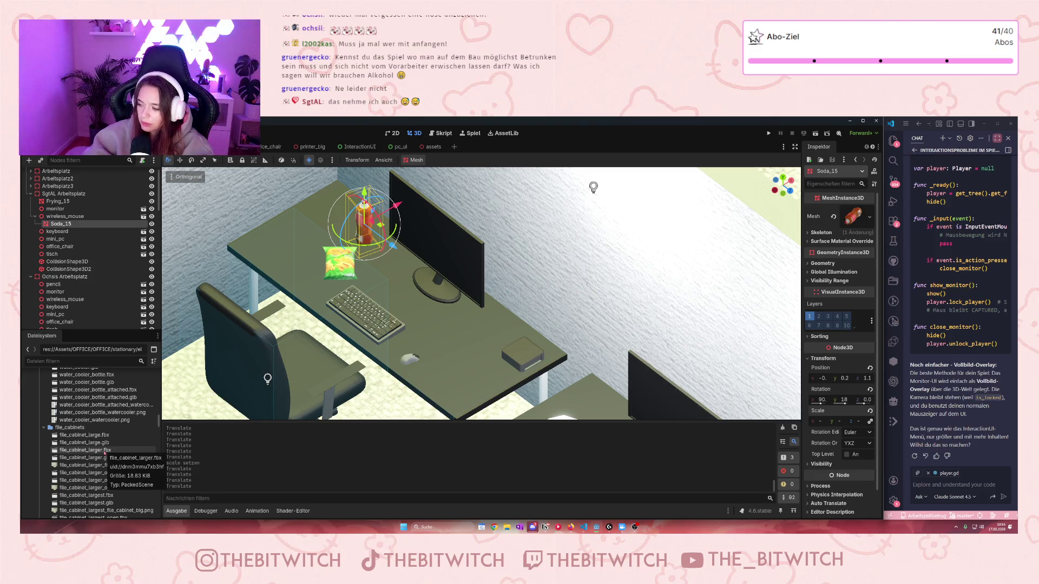
{"action": "scroll", "coordinate": [97, 454], "scroll_direction": "up", "scroll_amount": 3}
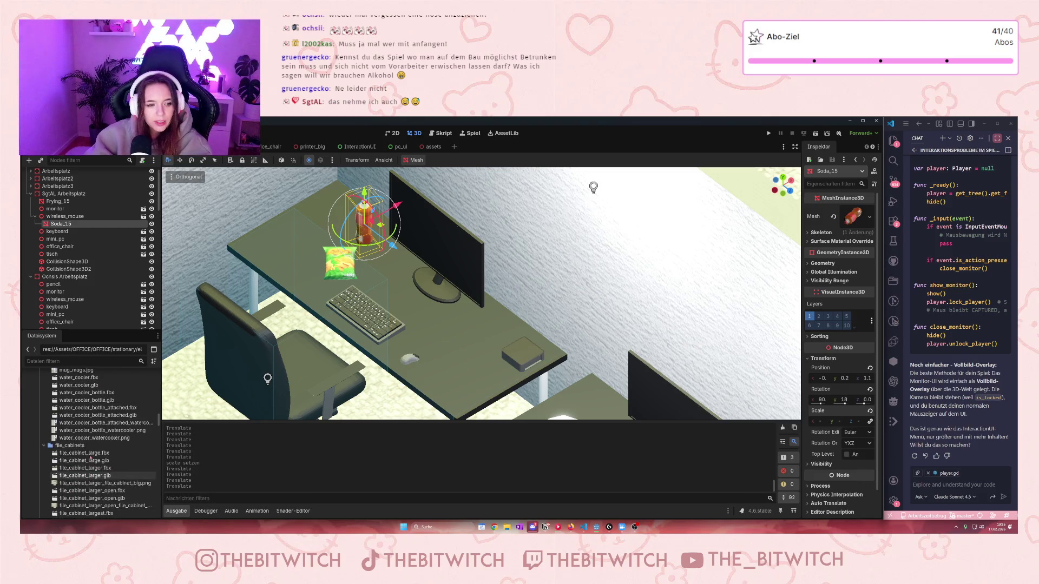
{"action": "scroll", "coordinate": [91, 457], "scroll_direction": "up", "scroll_amount": 5}
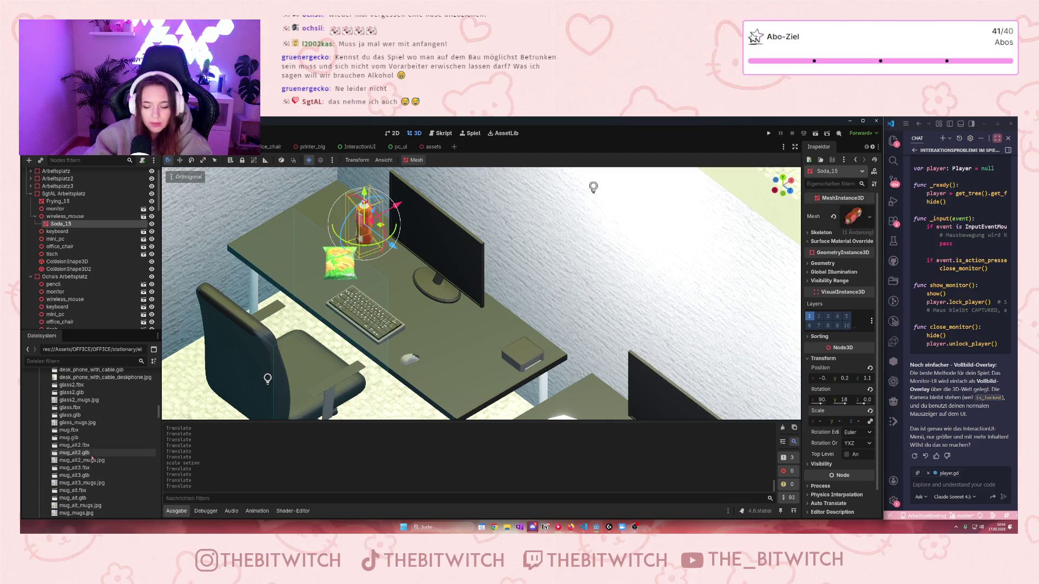
{"action": "scroll", "coordinate": [92, 460], "scroll_direction": "up", "scroll_amount": 10}
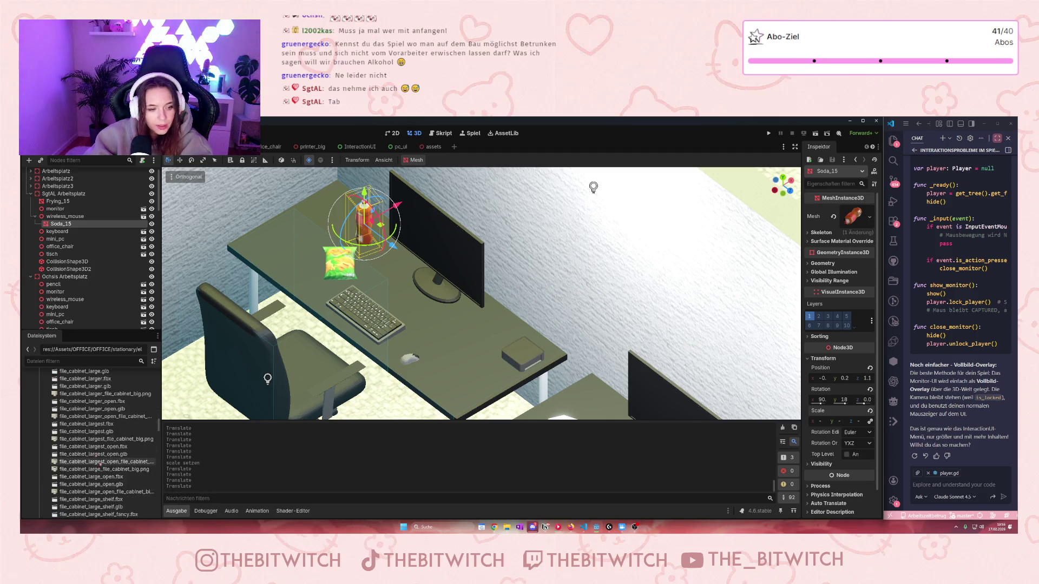
{"action": "scroll", "coordinate": [104, 459], "scroll_direction": "up", "scroll_amount": 10}
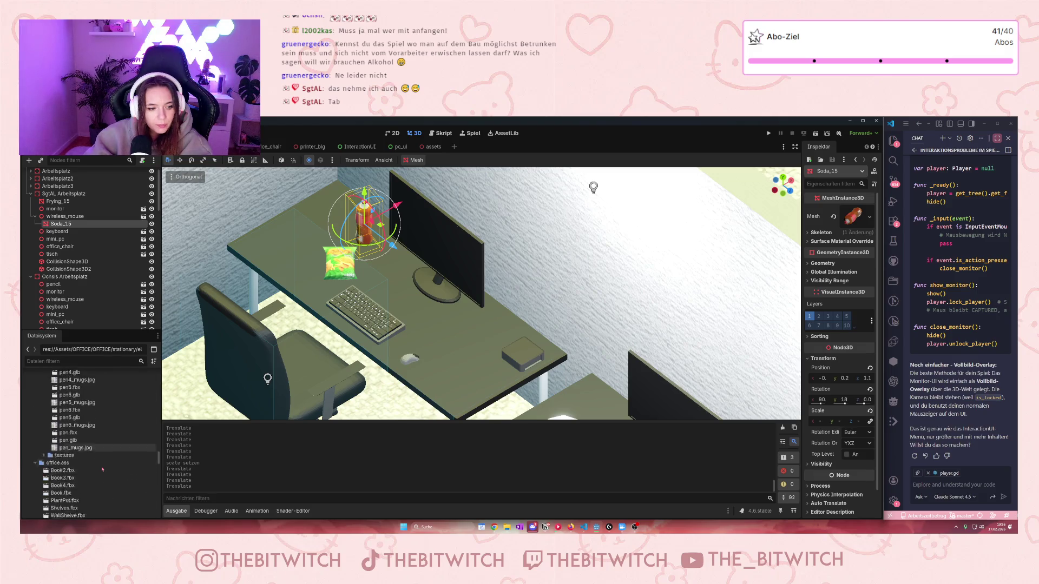
{"action": "scroll", "coordinate": [104, 469], "scroll_direction": "down", "scroll_amount": 5}
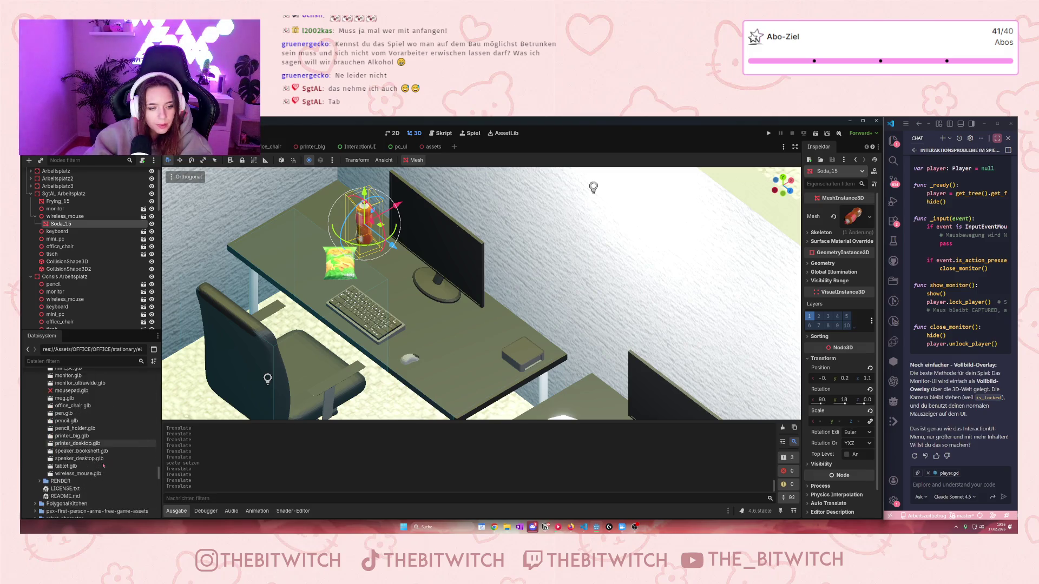
{"action": "left_click_drag", "start_coordinate": [74, 468], "coordinate": [62, 231]}
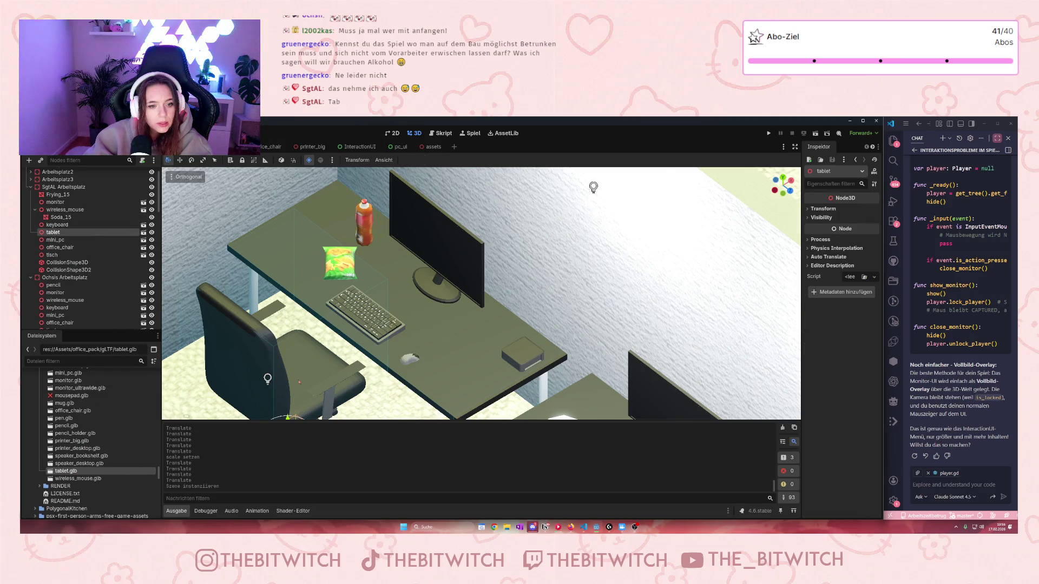
Step: Move the tablet from the chair onto the desk and rotate it flat beside the mouse
{"action": "scroll", "coordinate": [299, 377], "scroll_direction": "down", "scroll_amount": 5}
{"action": "mouse_move", "coordinate": [379, 376]}
{"action": "left_mouse_down"}
{"action": "mouse_move", "coordinate": [454, 313]}
{"action": "mouse_move", "coordinate": [471, 263]}
{"action": "mouse_move", "coordinate": [477, 278]}
{"action": "mouse_move", "coordinate": [485, 193]}
{"action": "mouse_move", "coordinate": [475, 266]}
{"action": "mouse_move", "coordinate": [504, 309]}
{"action": "left_mouse_up"}
{"action": "scroll", "coordinate": [490, 373], "scroll_direction": "up", "scroll_amount": 8}
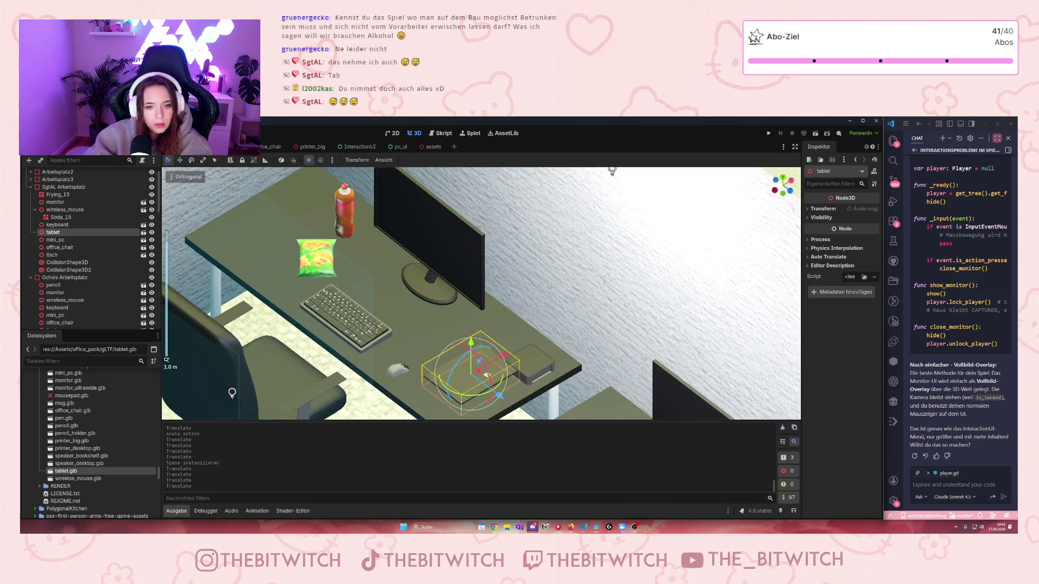
{"action": "left_click_drag", "start_coordinate": [490, 374], "coordinate": [493, 417]}
{"action": "mouse_move", "coordinate": [471, 358]}
{"action": "left_mouse_down"}
{"action": "mouse_move", "coordinate": [519, 343]}
{"action": "mouse_move", "coordinate": [509, 373]}
{"action": "mouse_move", "coordinate": [463, 380]}
{"action": "mouse_move", "coordinate": [492, 324]}
{"action": "mouse_move", "coordinate": [473, 314]}
{"action": "mouse_move", "coordinate": [504, 331]}
{"action": "mouse_move", "coordinate": [495, 340]}
{"action": "left_mouse_up"}
{"action": "scroll", "coordinate": [487, 391], "scroll_direction": "up", "scroll_amount": 5}
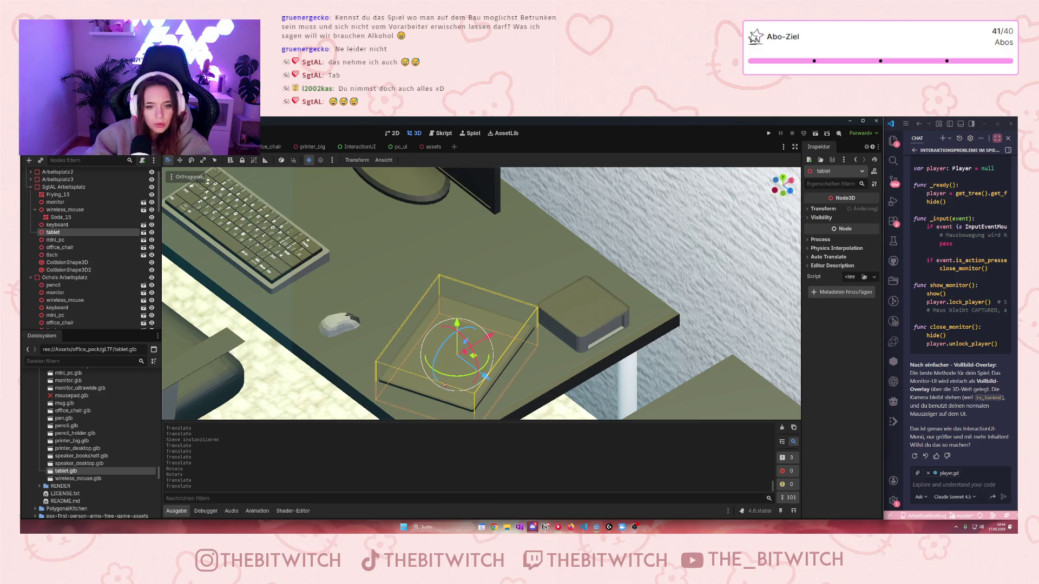
{"action": "scroll", "coordinate": [449, 388], "scroll_direction": "down", "scroll_amount": 3}
{"action": "scroll", "coordinate": [457, 388], "scroll_direction": "up", "scroll_amount": 5}
{"action": "scroll", "coordinate": [468, 390], "scroll_direction": "down", "scroll_amount": 2}
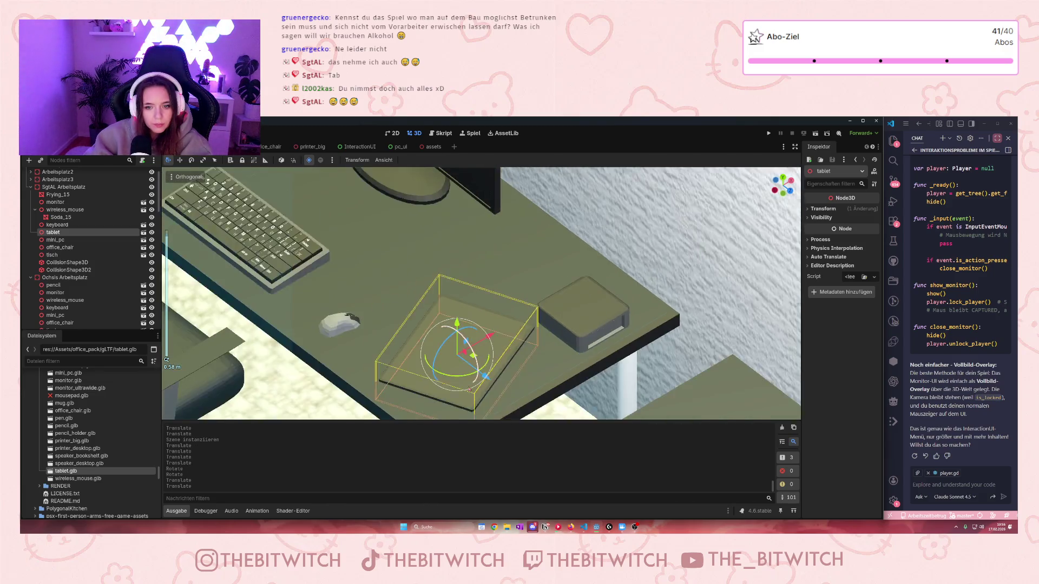
{"action": "scroll", "coordinate": [469, 390], "scroll_direction": "down", "scroll_amount": 2}
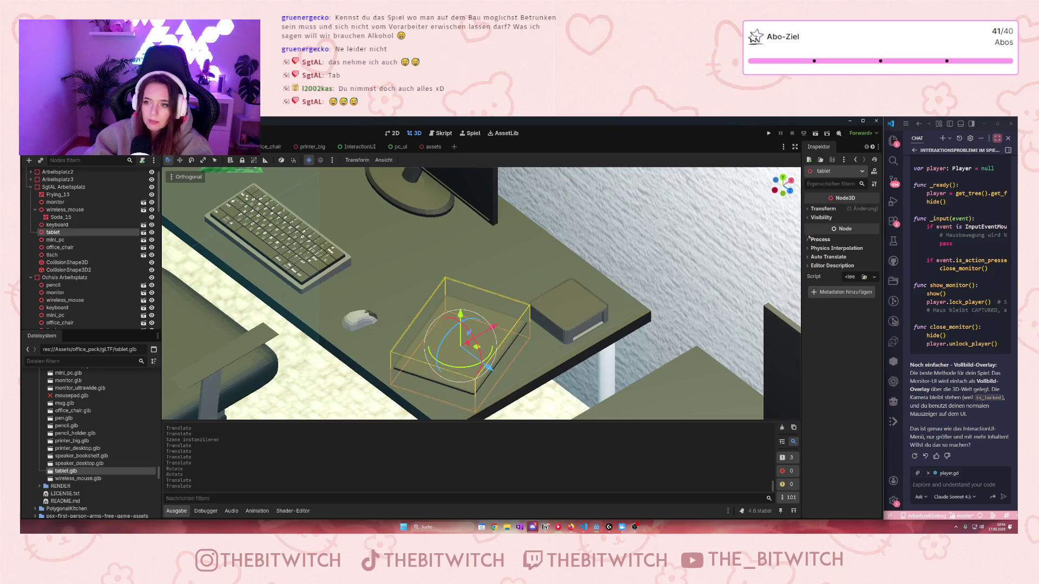
{"action": "left_click", "coordinate": [809, 209]}
Step: Enter a smaller linked Scale value for the tablet in the Inspector, then nudge it upward
{"action": "left_click", "coordinate": [824, 273]}
{"action": "type", "text": "0"}
{"action": "key", "text": "Return"}
{"action": "key", "text": "ctrl+z"}
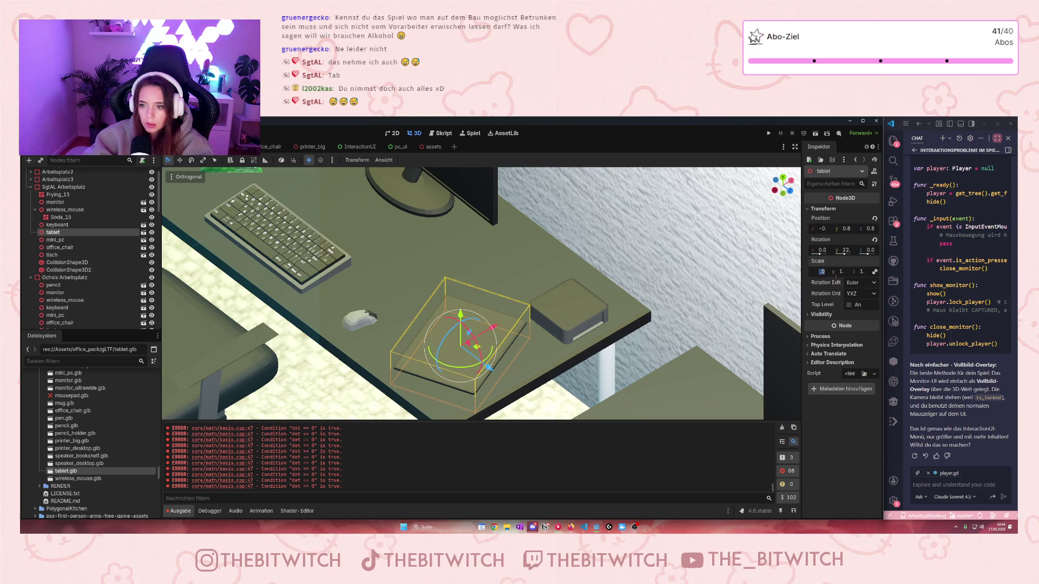
{"action": "key", "text": "Return"}
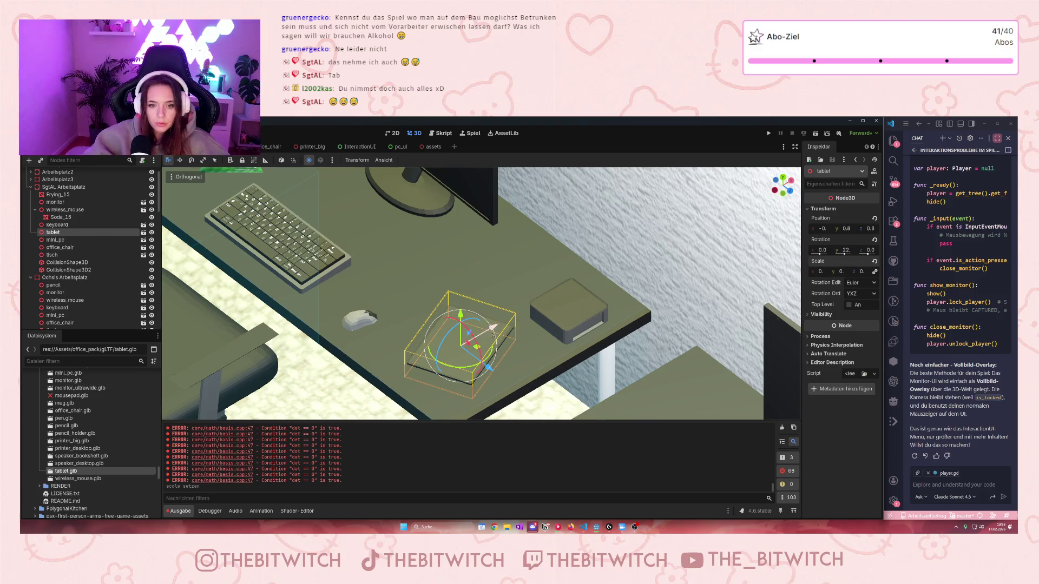
{"action": "left_click_drag", "start_coordinate": [461, 315], "coordinate": [461, 314]}
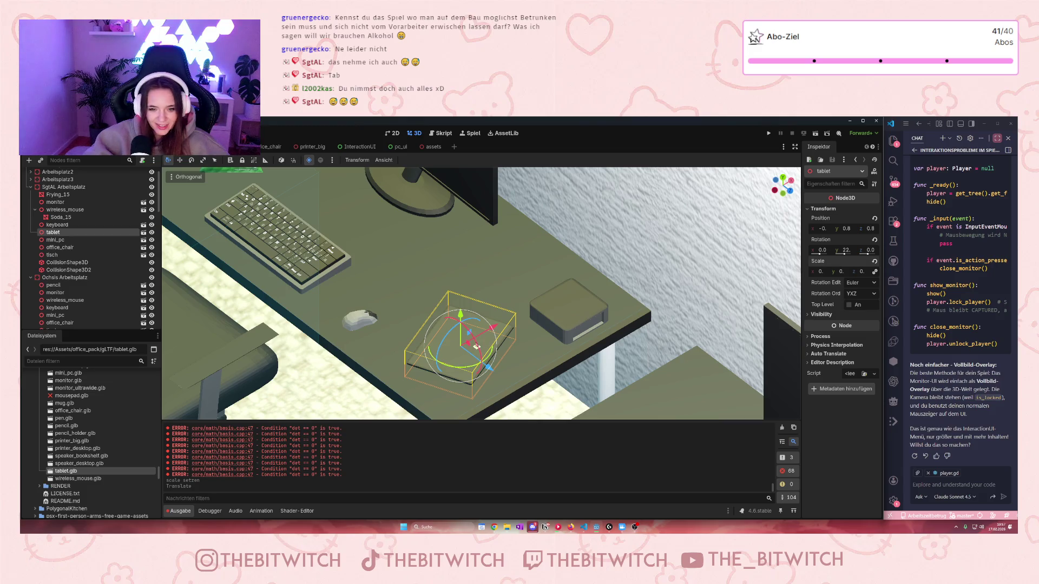
Step: Scroll through office_pack/gLTF model files and expand the desks folder
{"action": "scroll", "coordinate": [476, 347], "scroll_direction": "down", "scroll_amount": 6}
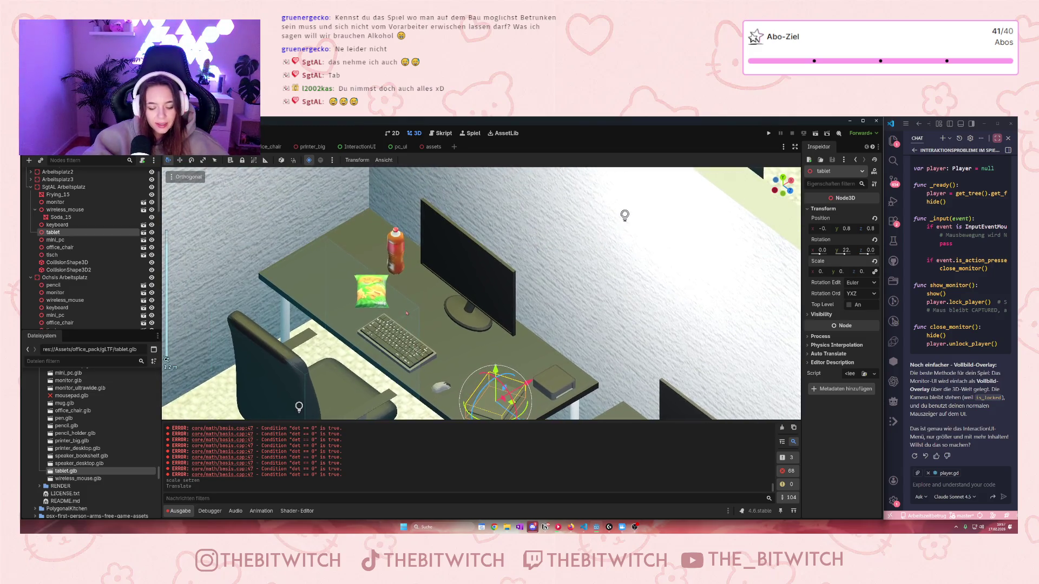
{"action": "scroll", "coordinate": [409, 303], "scroll_direction": "up", "scroll_amount": 2}
{"action": "scroll", "coordinate": [417, 281], "scroll_direction": "down", "scroll_amount": 2}
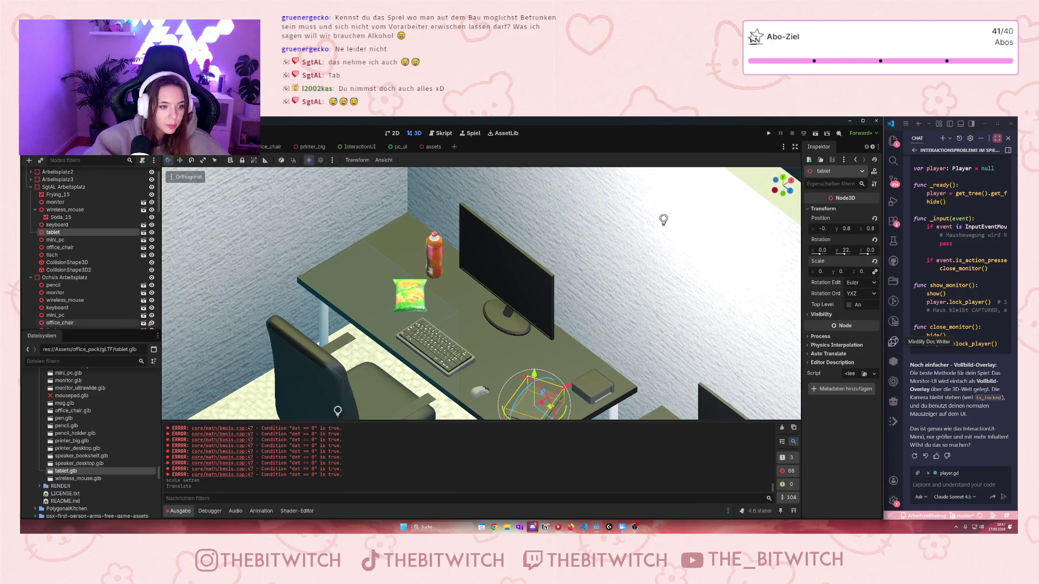
{"action": "scroll", "coordinate": [109, 468], "scroll_direction": "up", "scroll_amount": 8}
{"action": "scroll", "coordinate": [109, 468], "scroll_direction": "down", "scroll_amount": 10}
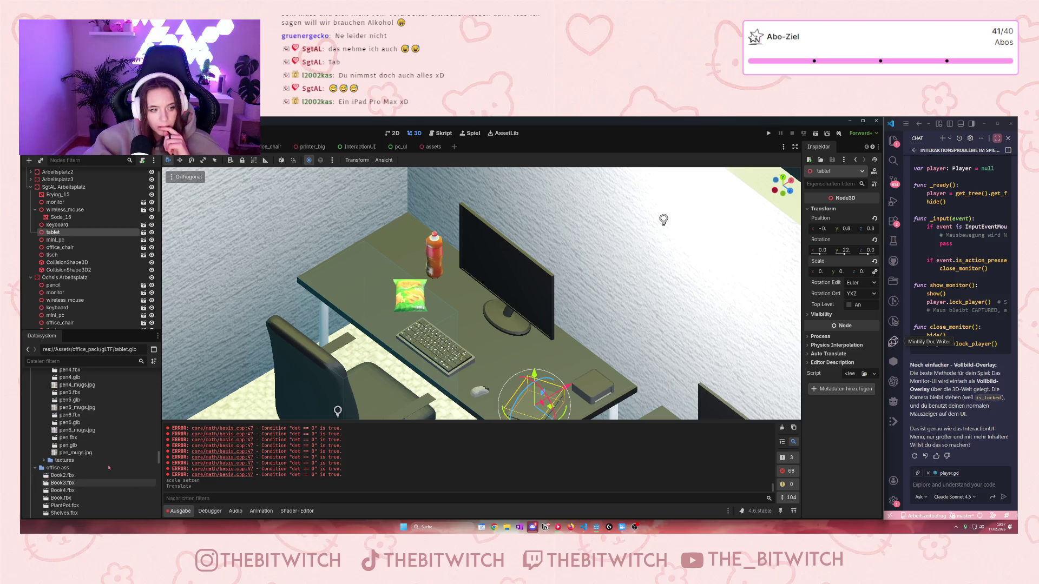
{"action": "scroll", "coordinate": [109, 466], "scroll_direction": "up", "scroll_amount": 7}
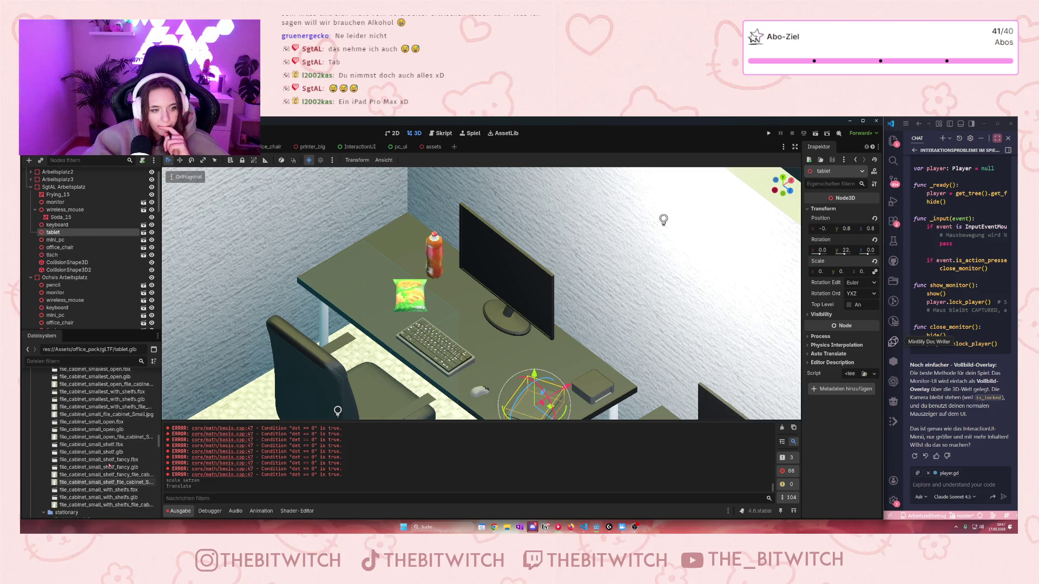
{"action": "scroll", "coordinate": [89, 448], "scroll_direction": "up", "scroll_amount": 15}
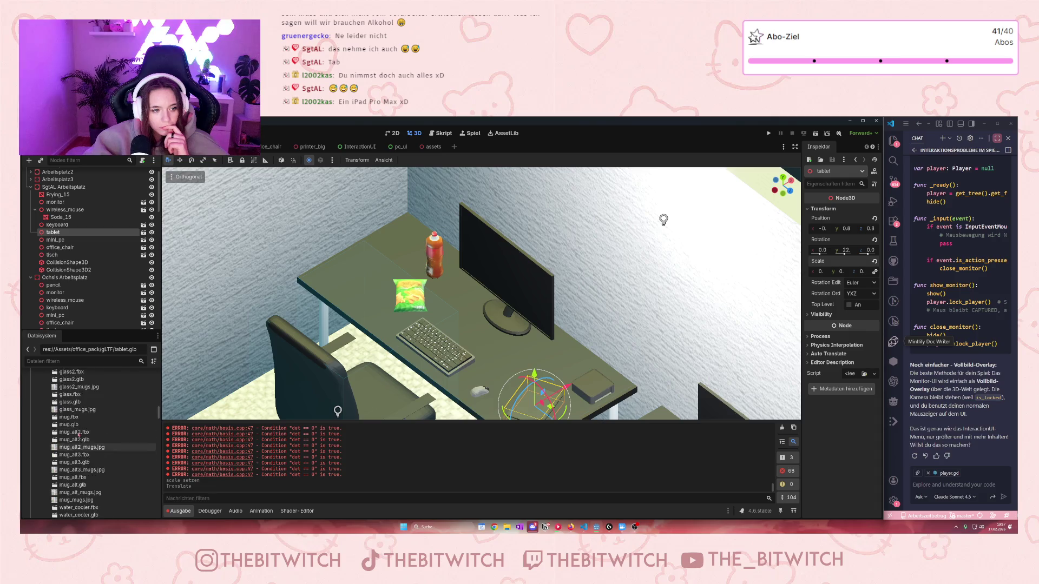
{"action": "scroll", "coordinate": [78, 433], "scroll_direction": "up", "scroll_amount": 5}
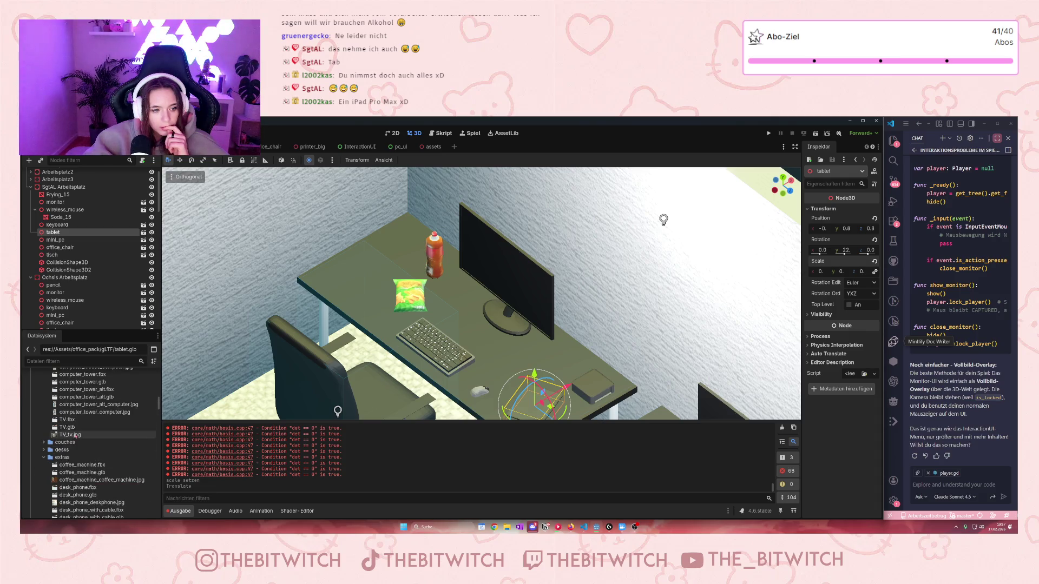
{"action": "left_click", "coordinate": [44, 485]}
Step: Browse the desks models and scroll back up to the top of res://
{"action": "scroll", "coordinate": [86, 474], "scroll_direction": "down", "scroll_amount": 8}
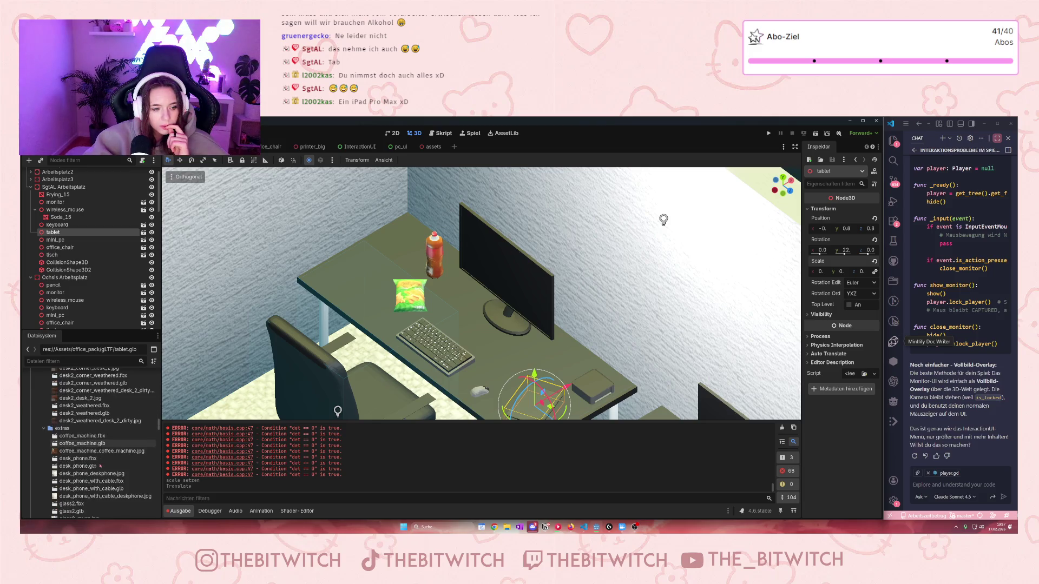
{"action": "scroll", "coordinate": [100, 466], "scroll_direction": "up", "scroll_amount": 5}
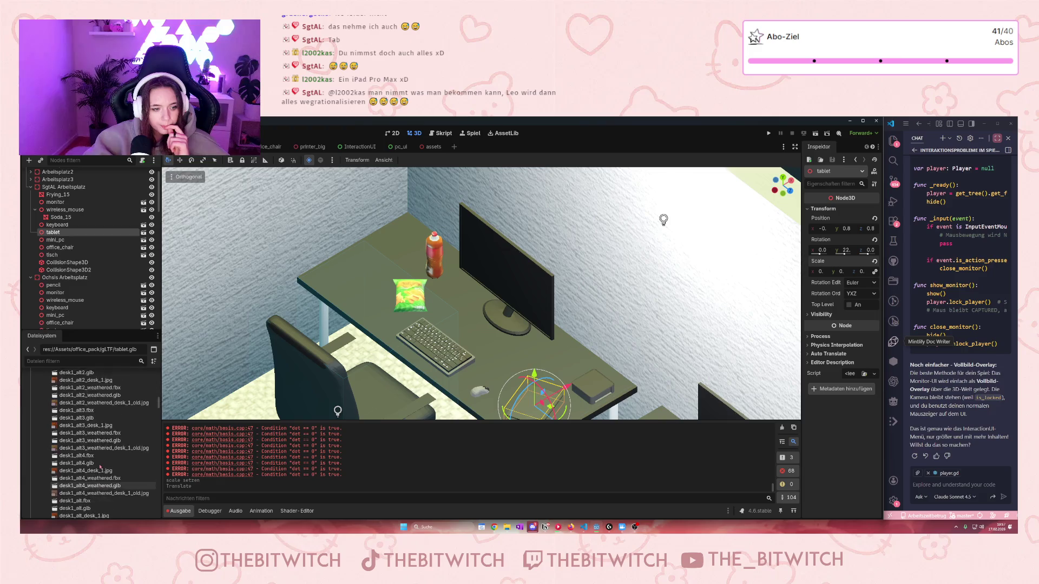
{"action": "scroll", "coordinate": [99, 468], "scroll_direction": "down", "scroll_amount": 2}
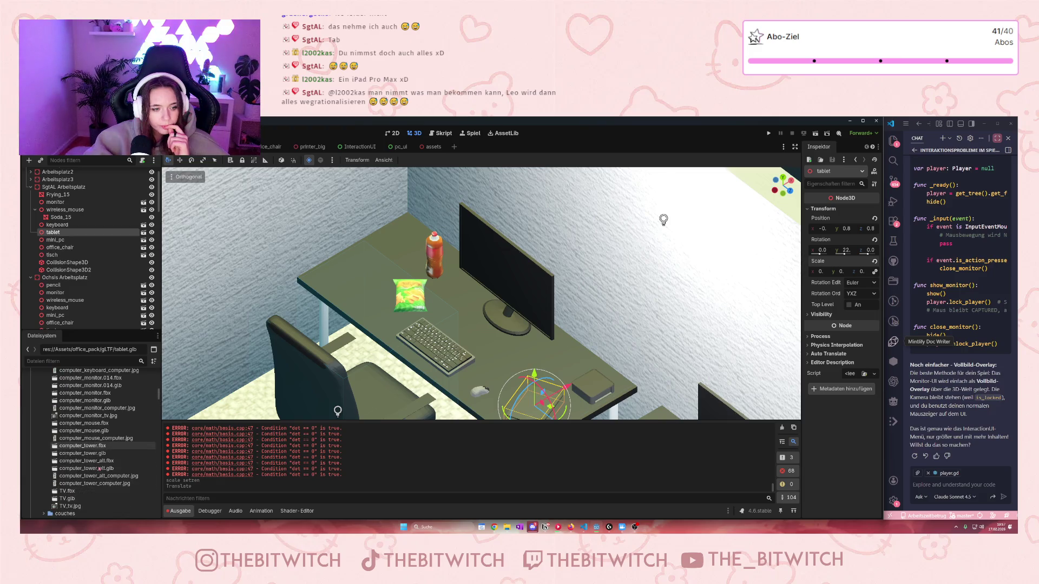
{"action": "scroll", "coordinate": [76, 490], "scroll_direction": "up", "scroll_amount": 5}
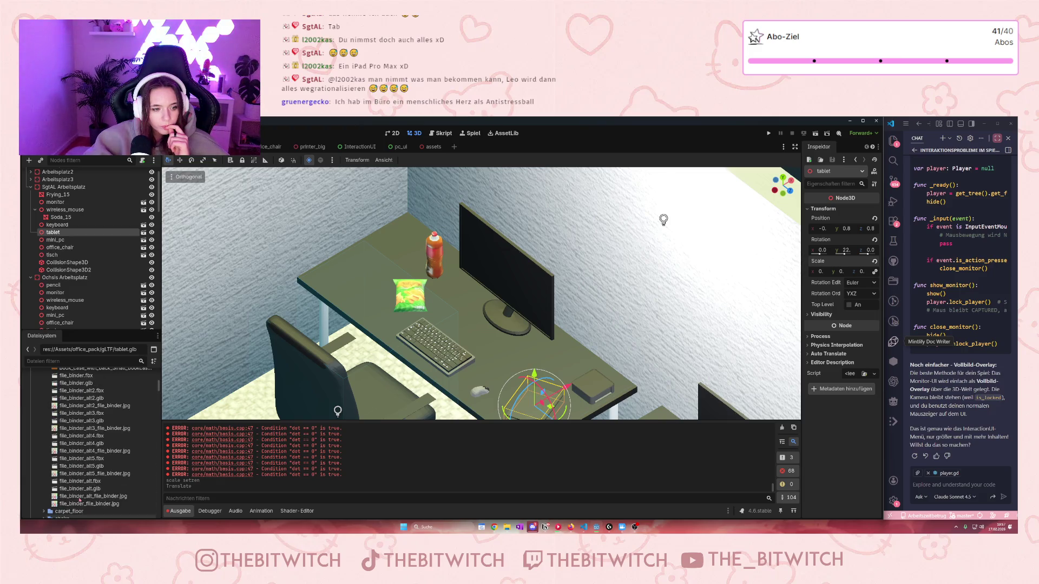
{"action": "scroll", "coordinate": [84, 463], "scroll_direction": "up", "scroll_amount": 3}
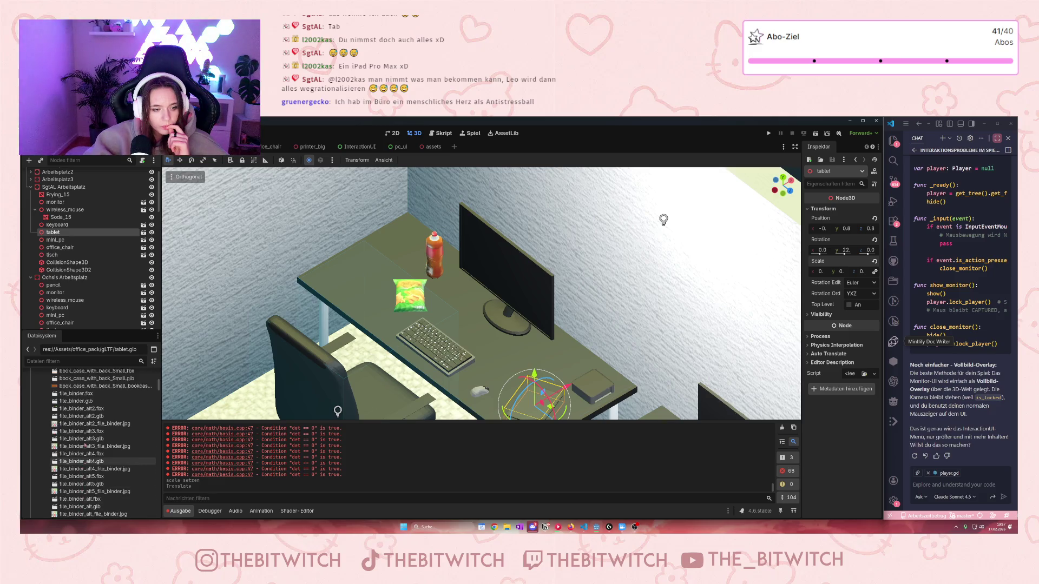
{"action": "scroll", "coordinate": [86, 457], "scroll_direction": "up", "scroll_amount": 5}
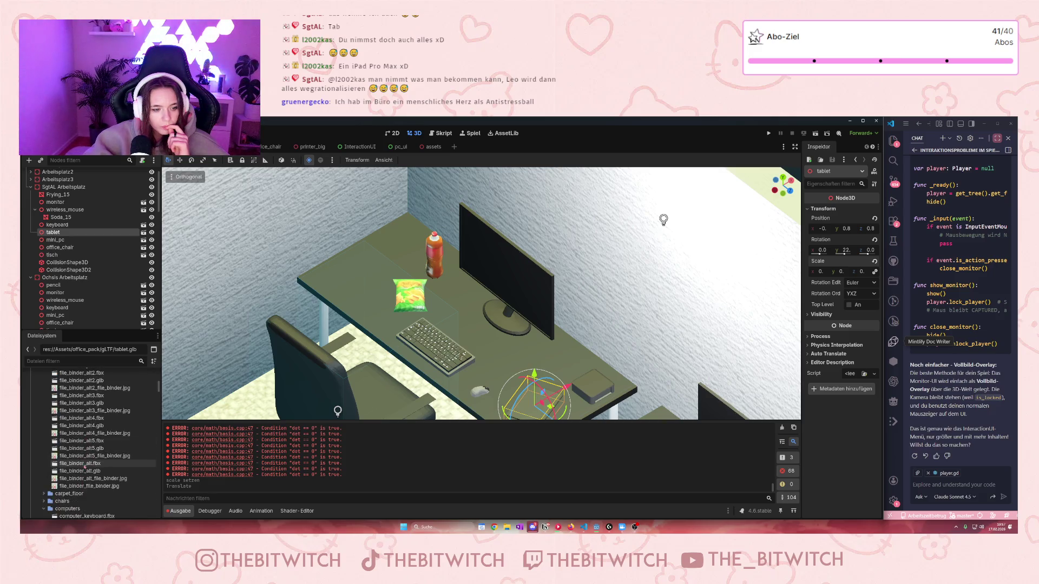
{"action": "scroll", "coordinate": [87, 482], "scroll_direction": "up", "scroll_amount": 5}
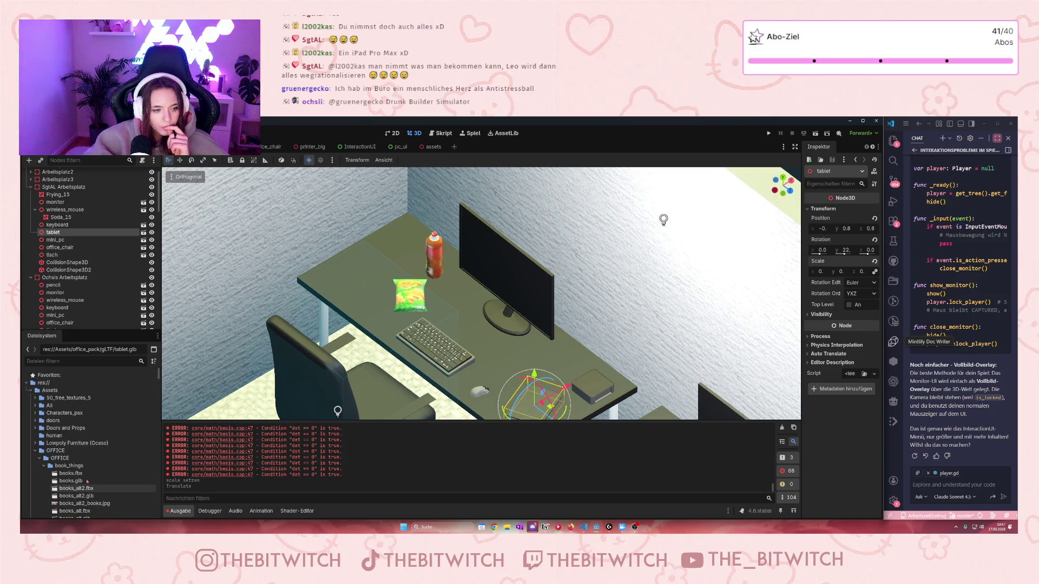
{"action": "left_click", "coordinate": [39, 429]}
{"action": "left_click", "coordinate": [36, 429]}
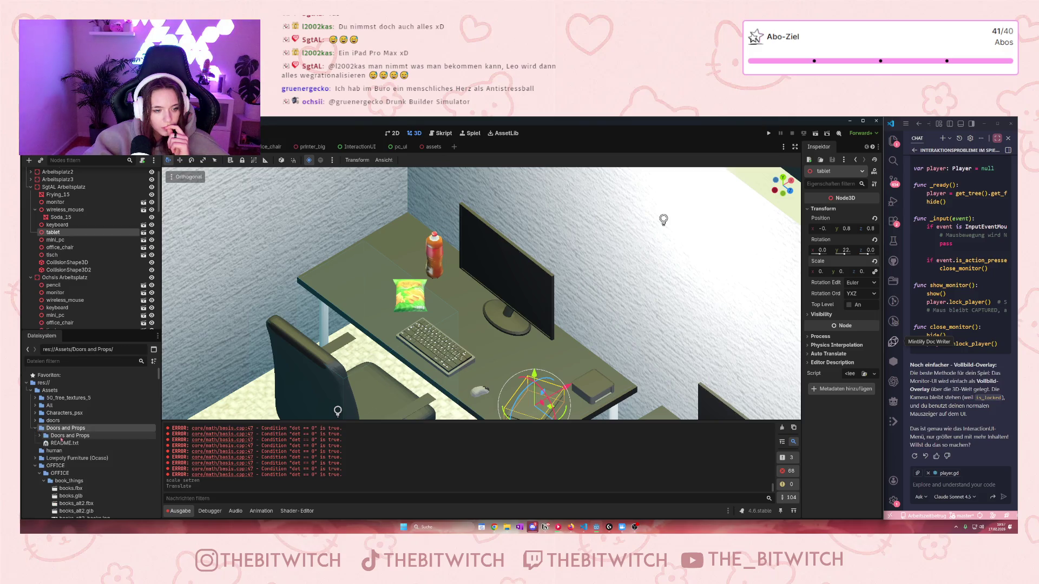
{"action": "left_click", "coordinate": [40, 436]}
{"action": "scroll", "coordinate": [70, 433], "scroll_direction": "down", "scroll_amount": 2}
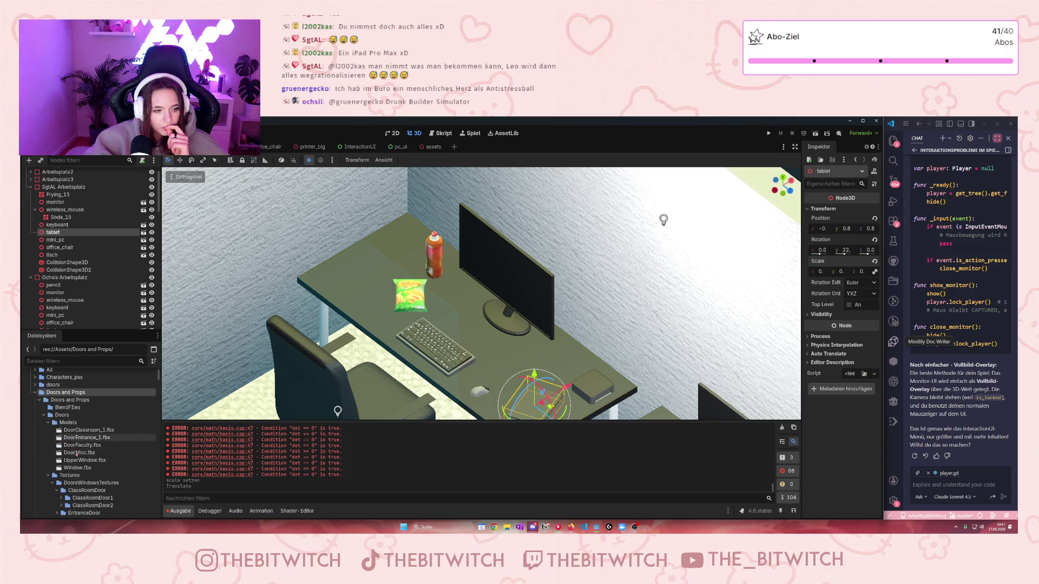
{"action": "scroll", "coordinate": [70, 430], "scroll_direction": "up", "scroll_amount": 3}
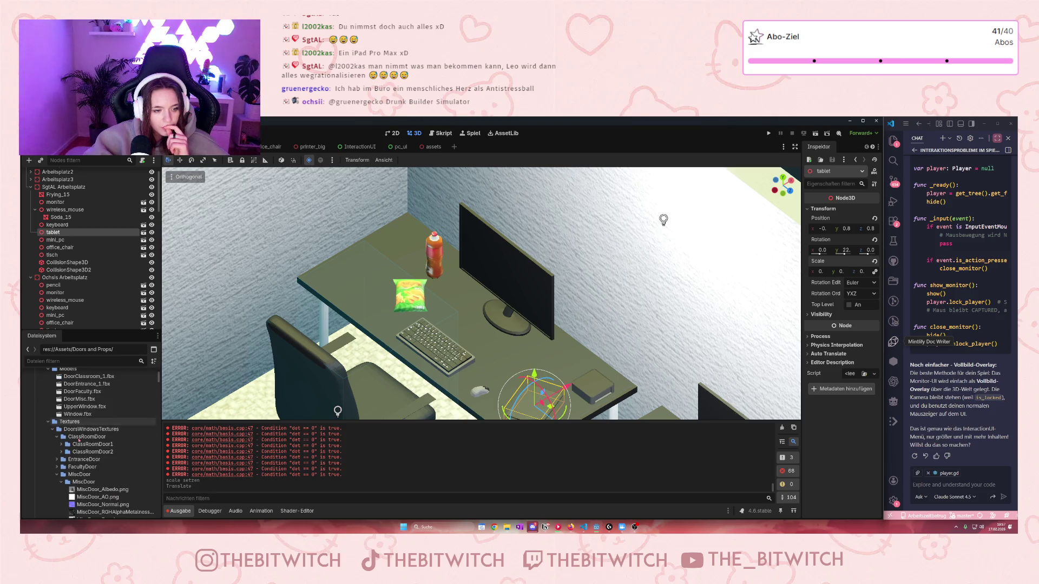
{"action": "left_click", "coordinate": [44, 450]}
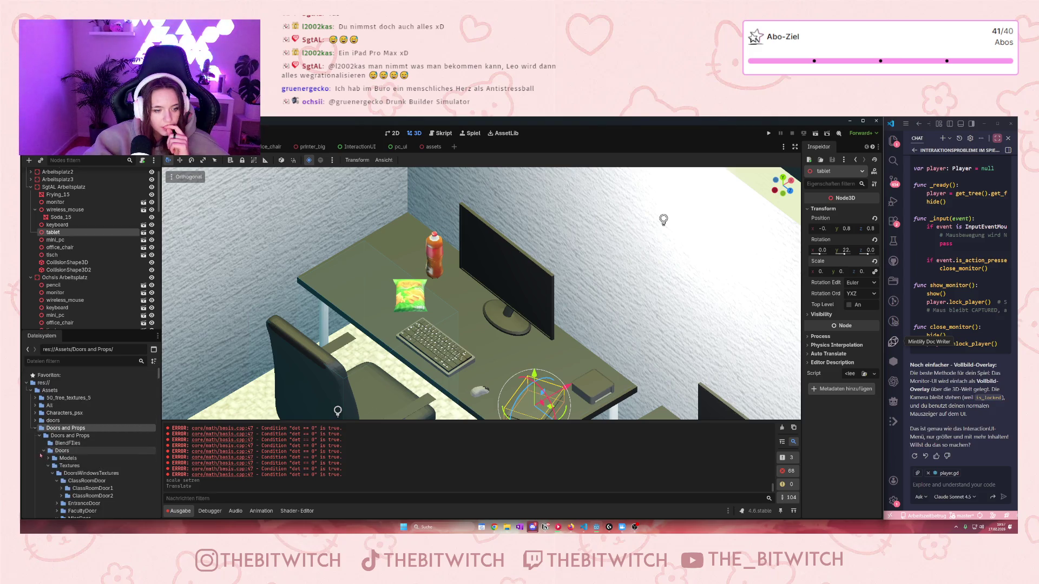
{"action": "left_click", "coordinate": [43, 458]}
{"action": "scroll", "coordinate": [47, 438], "scroll_direction": "down", "scroll_amount": 3}
{"action": "left_click", "coordinate": [51, 420]}
{"action": "left_click", "coordinate": [47, 413]}
{"action": "scroll", "coordinate": [77, 454], "scroll_direction": "down", "scroll_amount": 5}
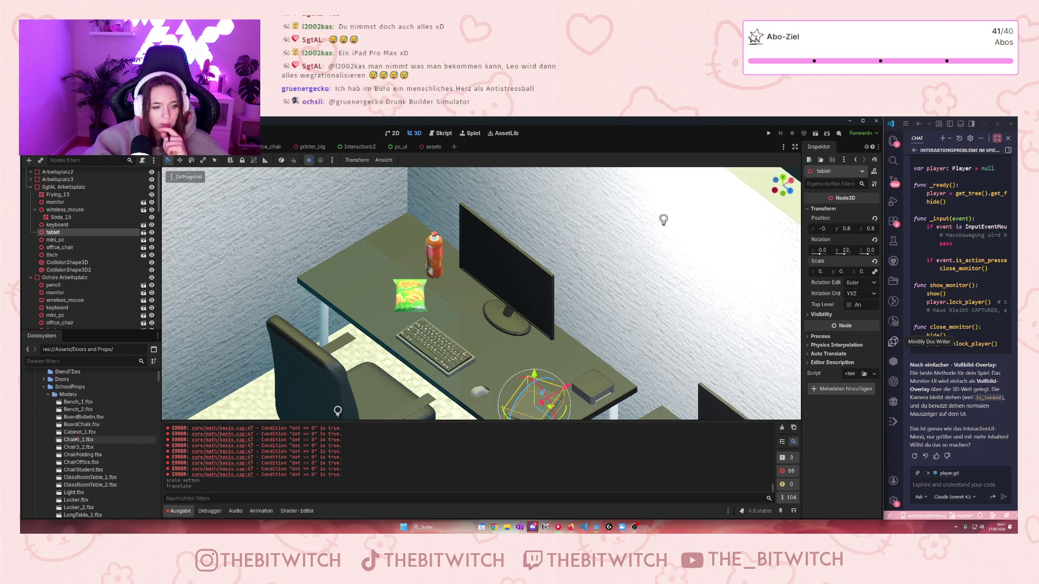
{"action": "scroll", "coordinate": [78, 454], "scroll_direction": "down", "scroll_amount": 1}
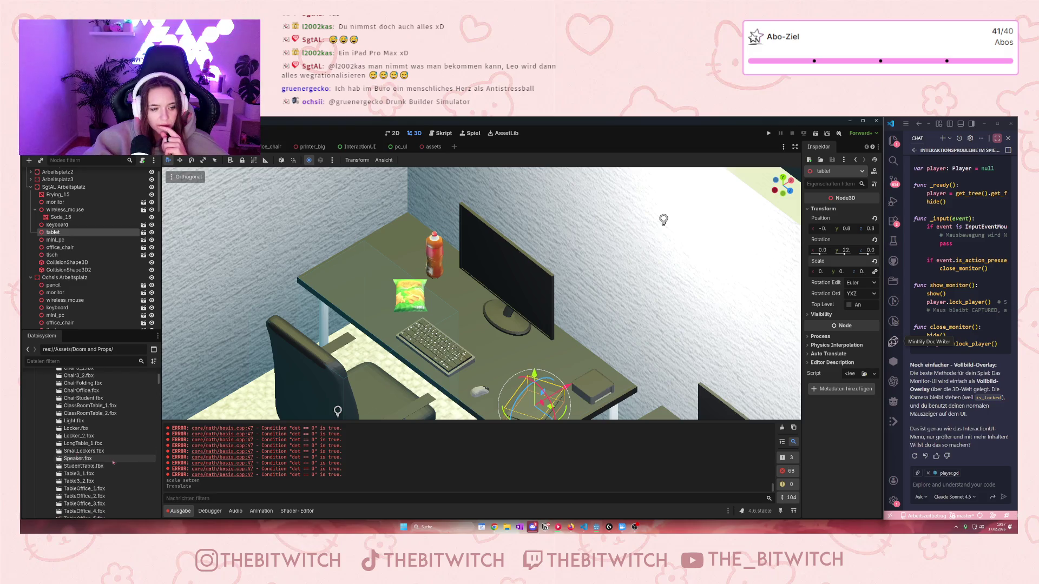
{"action": "scroll", "coordinate": [103, 466], "scroll_direction": "up", "scroll_amount": 2}
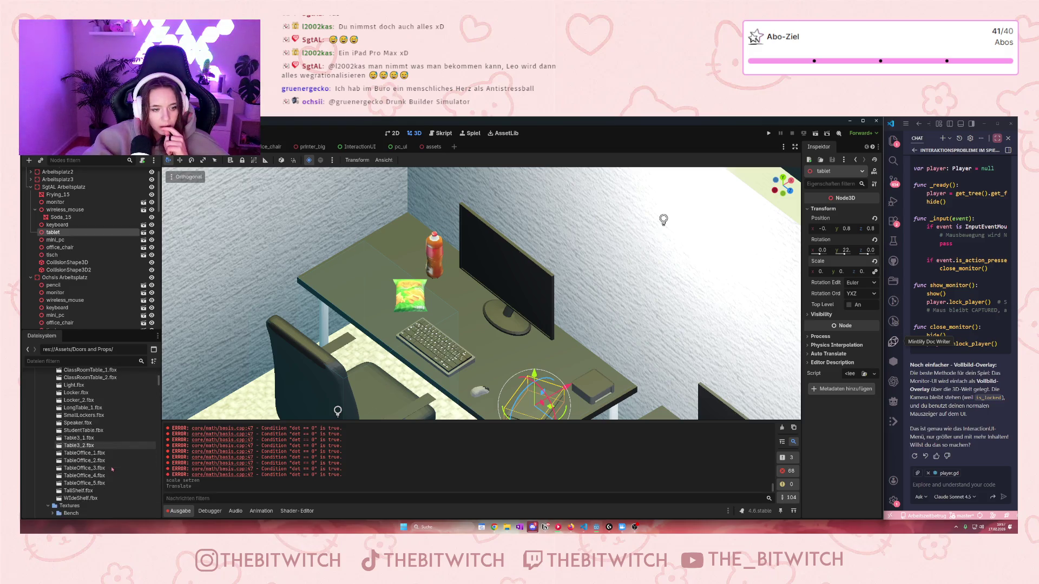
{"action": "scroll", "coordinate": [92, 471], "scroll_direction": "up", "scroll_amount": 3}
{"action": "scroll", "coordinate": [87, 460], "scroll_direction": "up", "scroll_amount": 5}
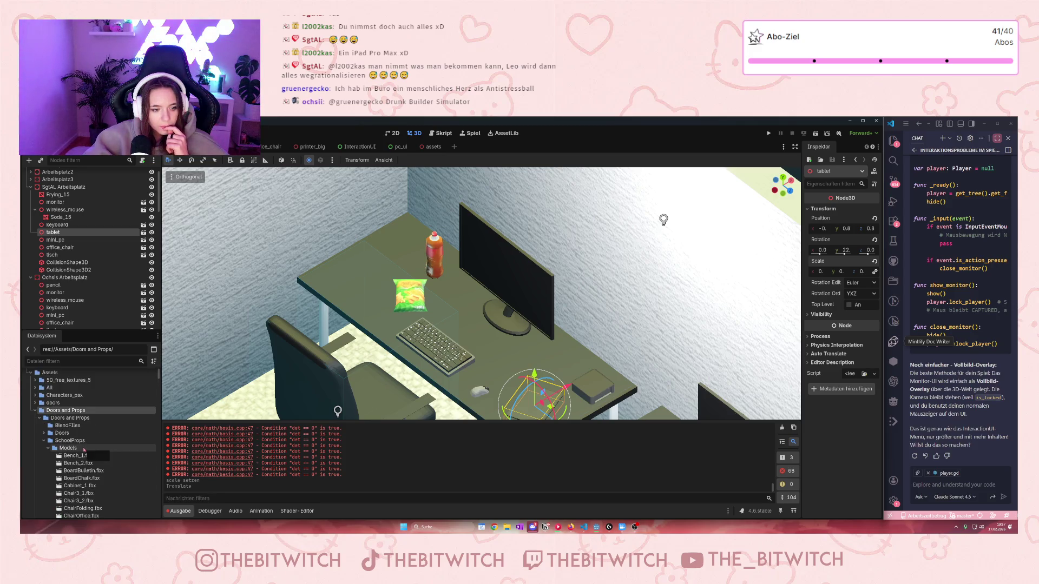
{"action": "scroll", "coordinate": [84, 449], "scroll_direction": "up", "scroll_amount": 1}
{"action": "scroll", "coordinate": [81, 452], "scroll_direction": "down", "scroll_amount": 15}
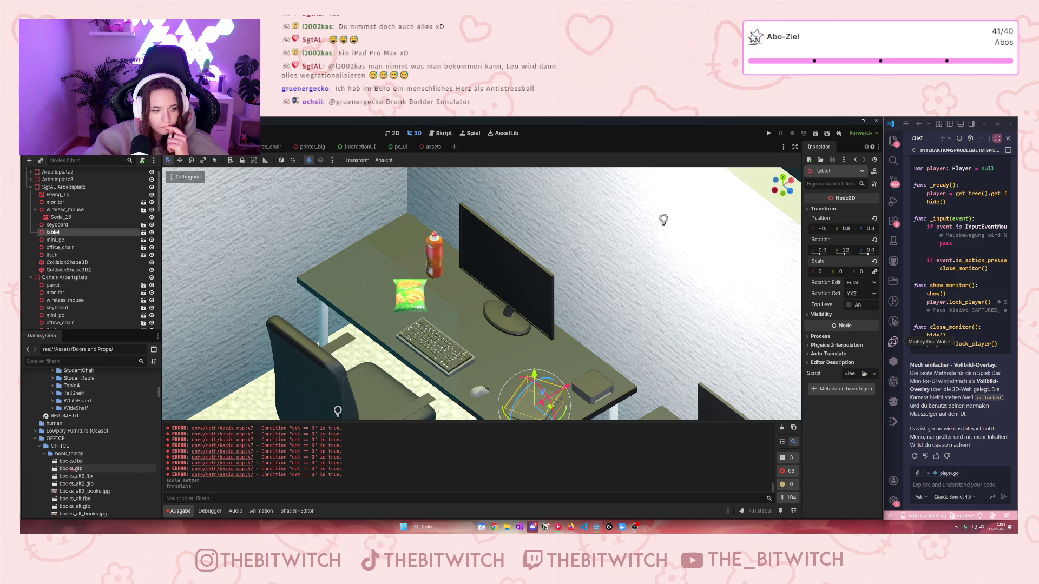
{"action": "left_click", "coordinate": [35, 431]}
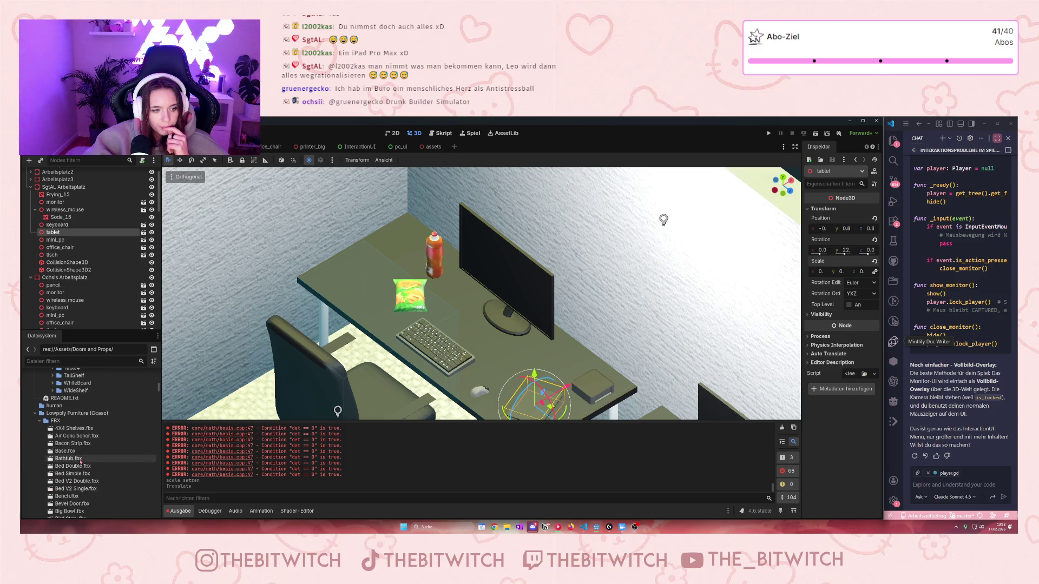
{"action": "scroll", "coordinate": [80, 462], "scroll_direction": "down", "scroll_amount": 1}
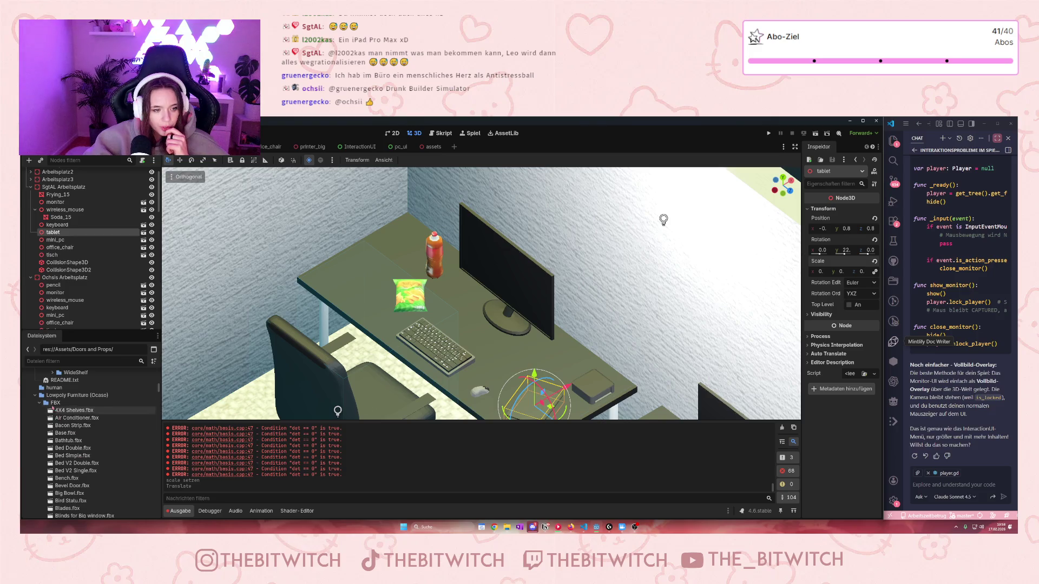
{"action": "scroll", "coordinate": [93, 426], "scroll_direction": "down", "scroll_amount": 1}
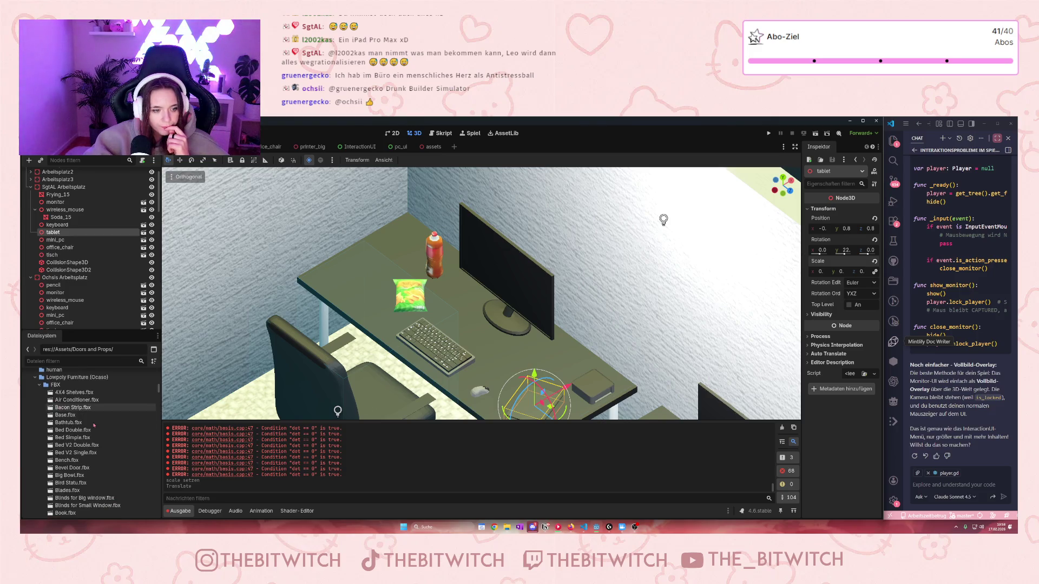
{"action": "scroll", "coordinate": [87, 427], "scroll_direction": "down", "scroll_amount": 3}
{"action": "scroll", "coordinate": [78, 428], "scroll_direction": "down", "scroll_amount": 2}
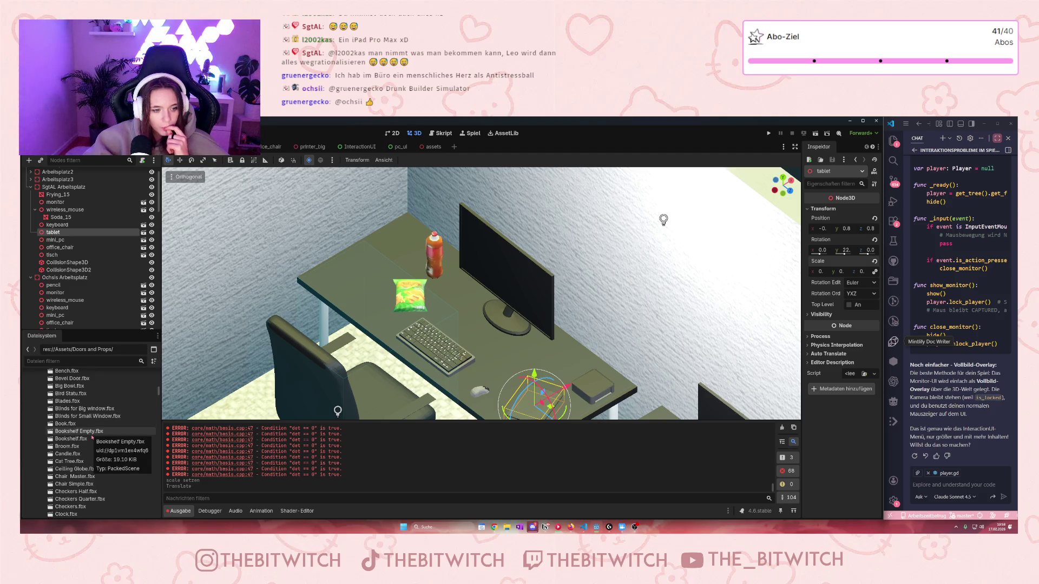
{"action": "scroll", "coordinate": [91, 438], "scroll_direction": "down", "scroll_amount": 1}
{"action": "scroll", "coordinate": [86, 439], "scroll_direction": "down", "scroll_amount": 1}
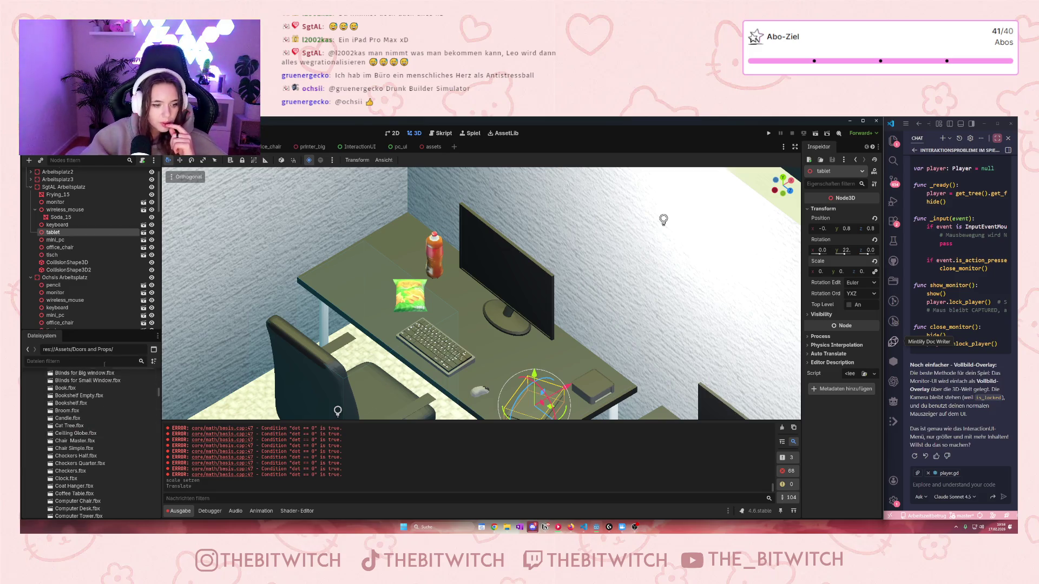
{"action": "scroll", "coordinate": [103, 427], "scroll_direction": "down", "scroll_amount": 3}
{"action": "scroll", "coordinate": [104, 431], "scroll_direction": "down", "scroll_amount": 4}
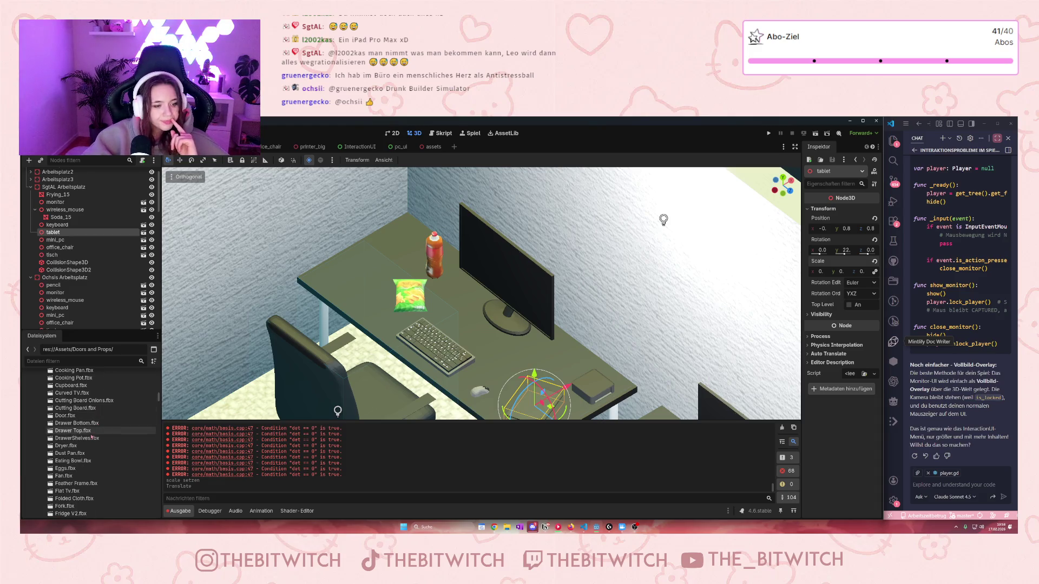
{"action": "scroll", "coordinate": [93, 434], "scroll_direction": "down", "scroll_amount": 1}
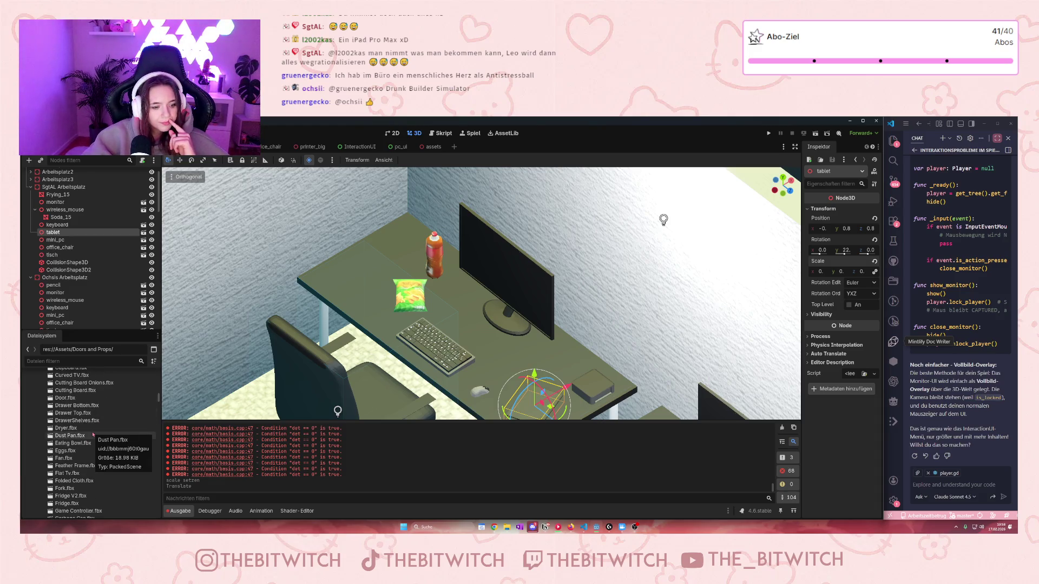
{"action": "scroll", "coordinate": [93, 435], "scroll_direction": "down", "scroll_amount": 2}
{"action": "mouse_move", "coordinate": [87, 446]}
{"action": "left_mouse_down"}
{"action": "mouse_move", "coordinate": [349, 349]}
{"action": "mouse_move", "coordinate": [373, 327]}
{"action": "mouse_move", "coordinate": [190, 443]}
{"action": "mouse_move", "coordinate": [81, 452]}
{"action": "mouse_move", "coordinate": [400, 333]}
{"action": "mouse_move", "coordinate": [184, 388]}
{"action": "mouse_move", "coordinate": [92, 443]}
{"action": "left_mouse_up"}
{"action": "scroll", "coordinate": [79, 445], "scroll_direction": "down", "scroll_amount": 3}
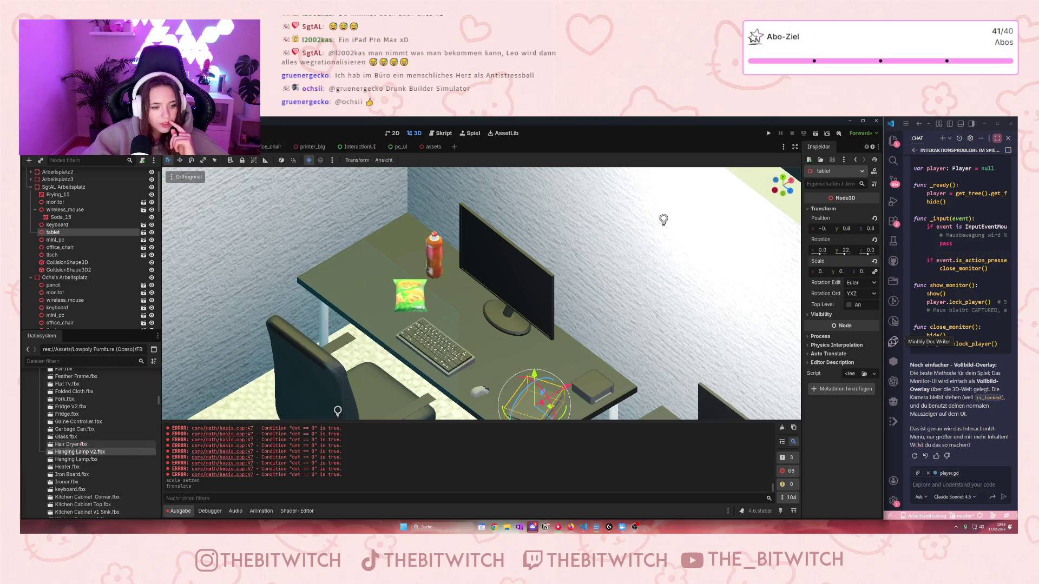
{"action": "scroll", "coordinate": [86, 439], "scroll_direction": "down", "scroll_amount": 6}
{"action": "scroll", "coordinate": [87, 439], "scroll_direction": "down", "scroll_amount": 10}
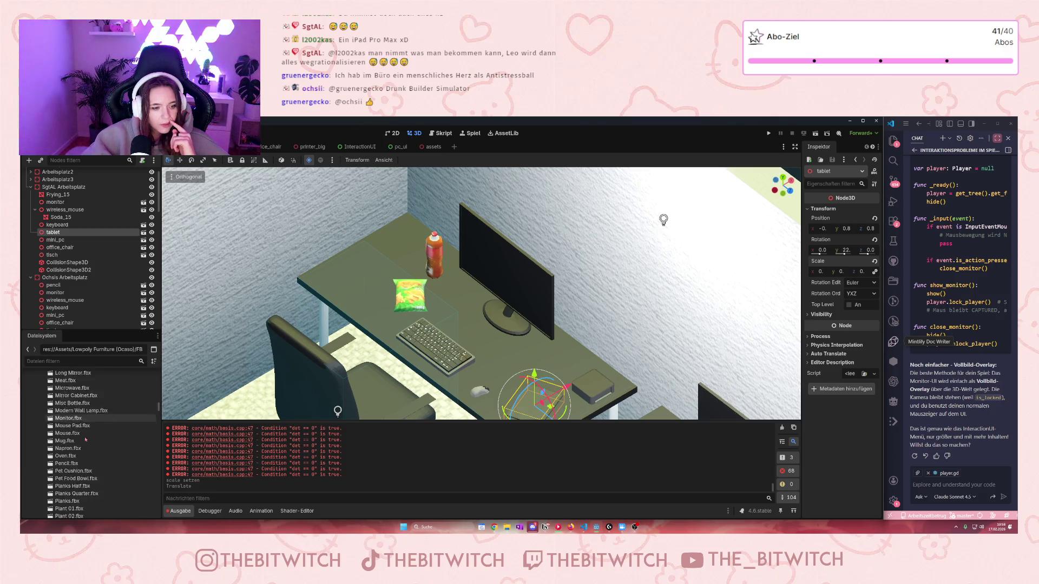
{"action": "scroll", "coordinate": [91, 440], "scroll_direction": "down", "scroll_amount": 12}
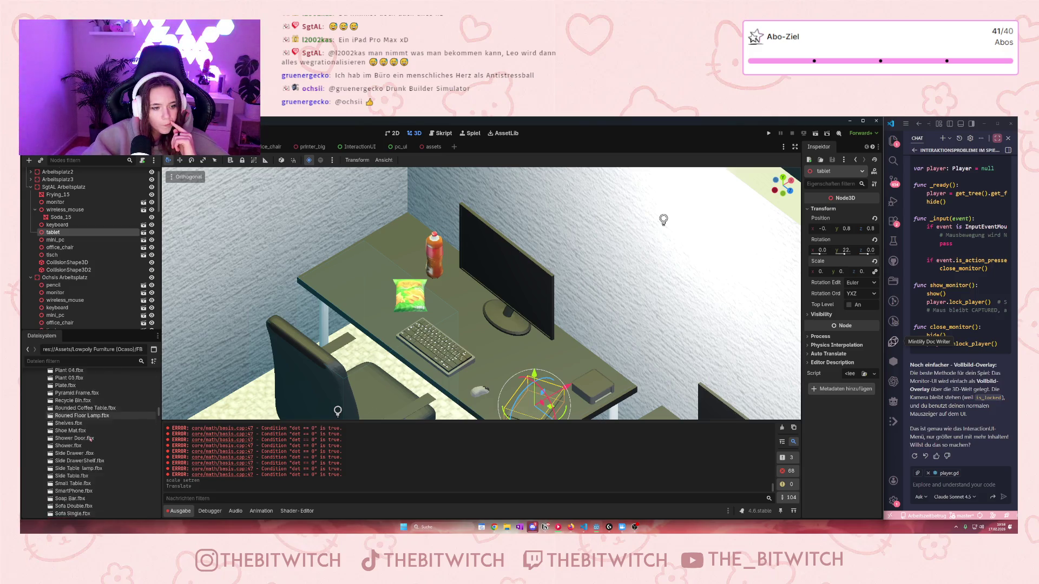
{"action": "scroll", "coordinate": [89, 440], "scroll_direction": "down", "scroll_amount": 6}
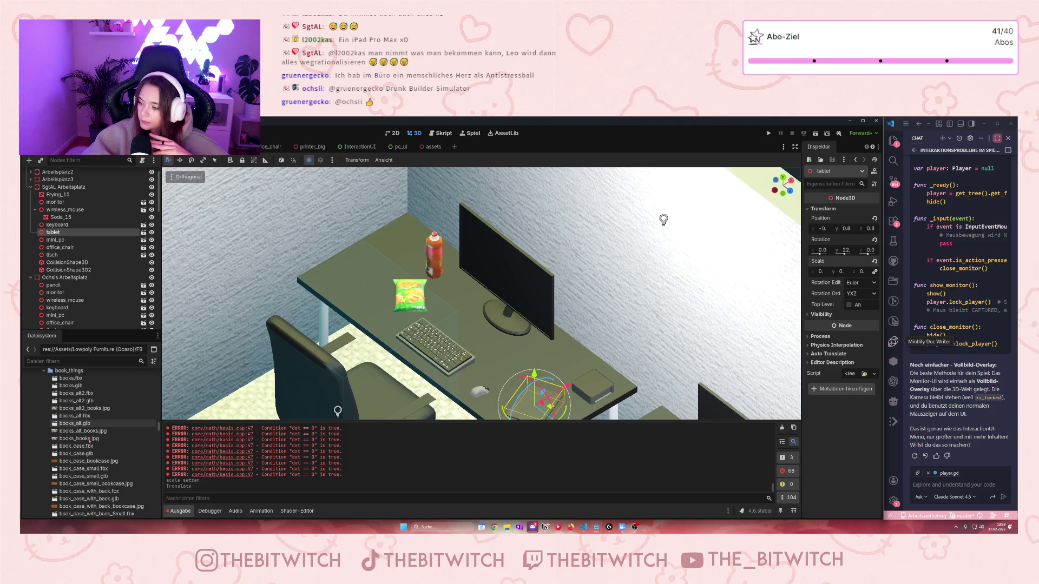
{"action": "mouse_move", "coordinate": [84, 445]}
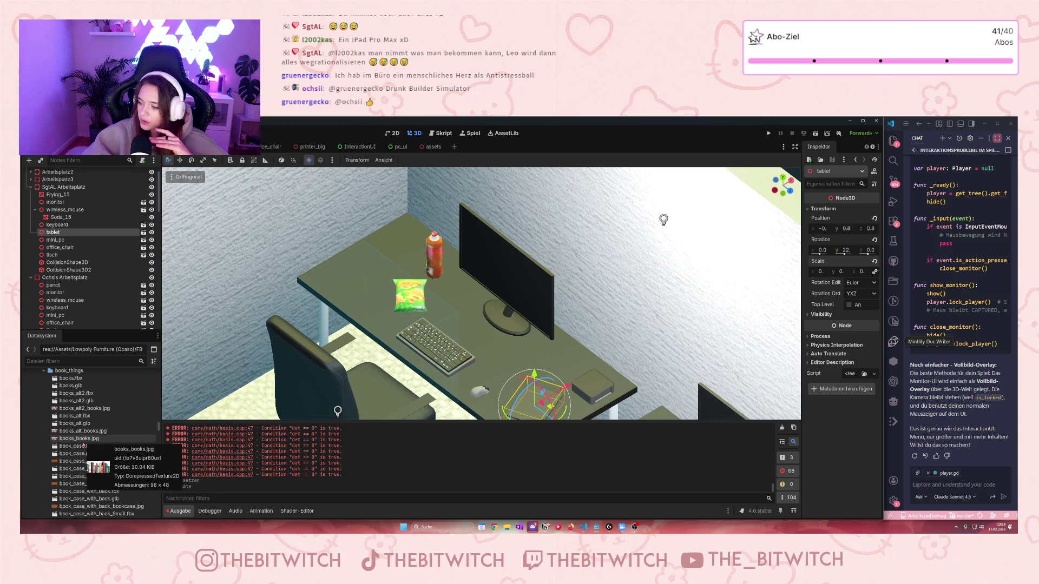
{"action": "mouse_move", "coordinate": [85, 424]}
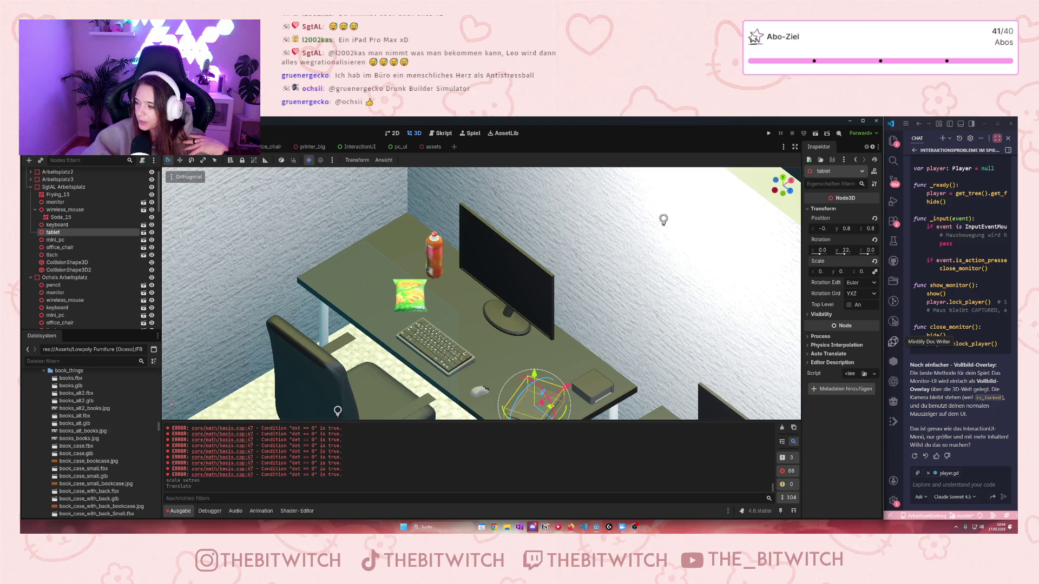
{"action": "mouse_move", "coordinate": [151, 404]}
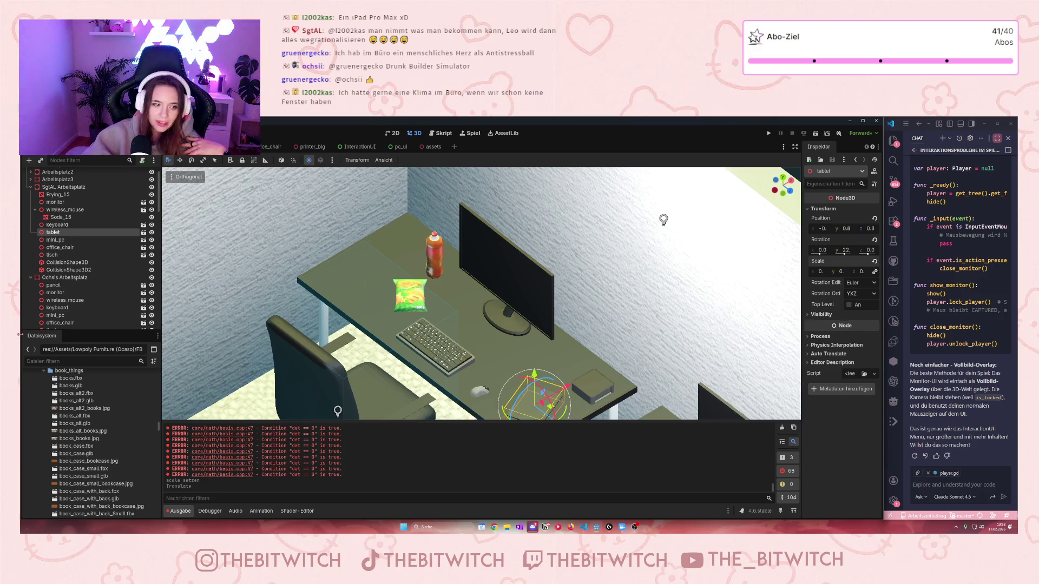
{"action": "scroll", "coordinate": [80, 438], "scroll_direction": "down", "scroll_amount": 15}
{"action": "scroll", "coordinate": [79, 438], "scroll_direction": "up", "scroll_amount": 15}
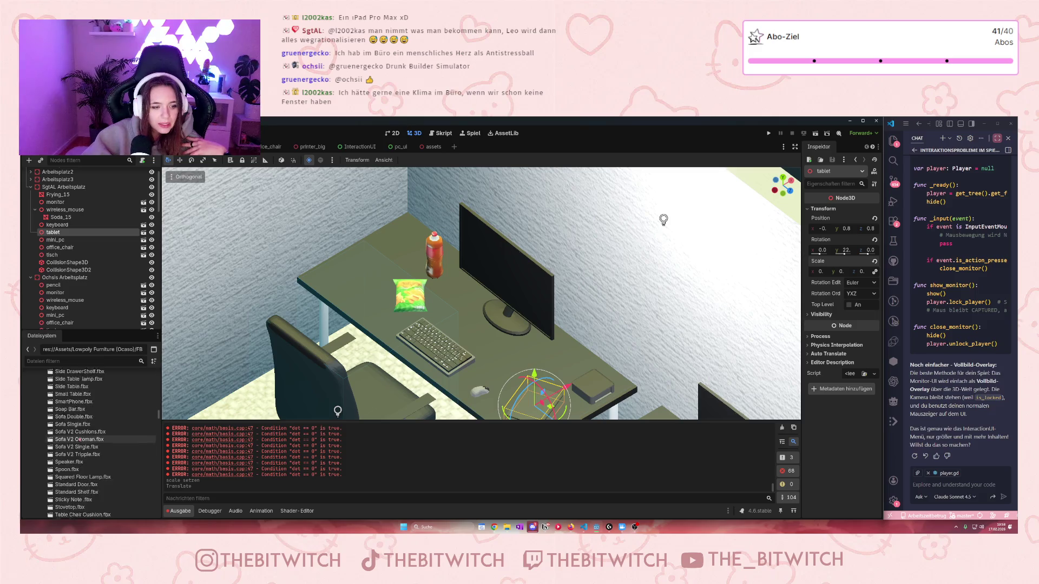
{"action": "scroll", "coordinate": [70, 442], "scroll_direction": "up", "scroll_amount": 15}
{"action": "scroll", "coordinate": [108, 441], "scroll_direction": "down", "scroll_amount": 3}
{"action": "scroll", "coordinate": [481, 292], "scroll_direction": "down", "scroll_amount": 10}
{"action": "mouse_move", "coordinate": [94, 397]}
{"action": "left_mouse_down"}
{"action": "mouse_move", "coordinate": [433, 352]}
{"action": "mouse_move", "coordinate": [379, 300]}
{"action": "mouse_move", "coordinate": [338, 283]}
{"action": "mouse_move", "coordinate": [381, 283]}
{"action": "left_mouse_up"}
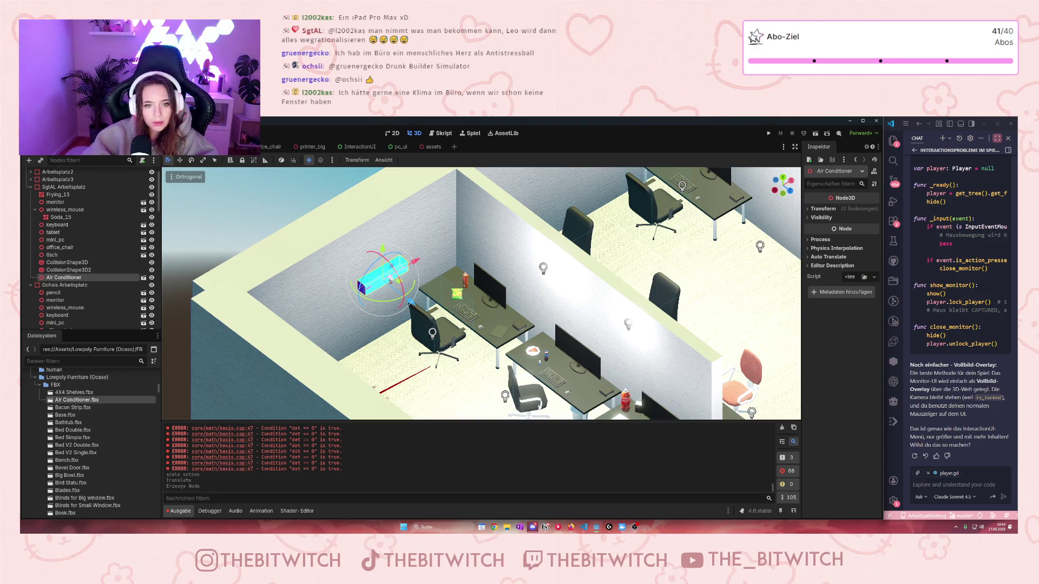
{"action": "key", "text": "Delete"}
{"action": "left_click", "coordinate": [497, 332]}
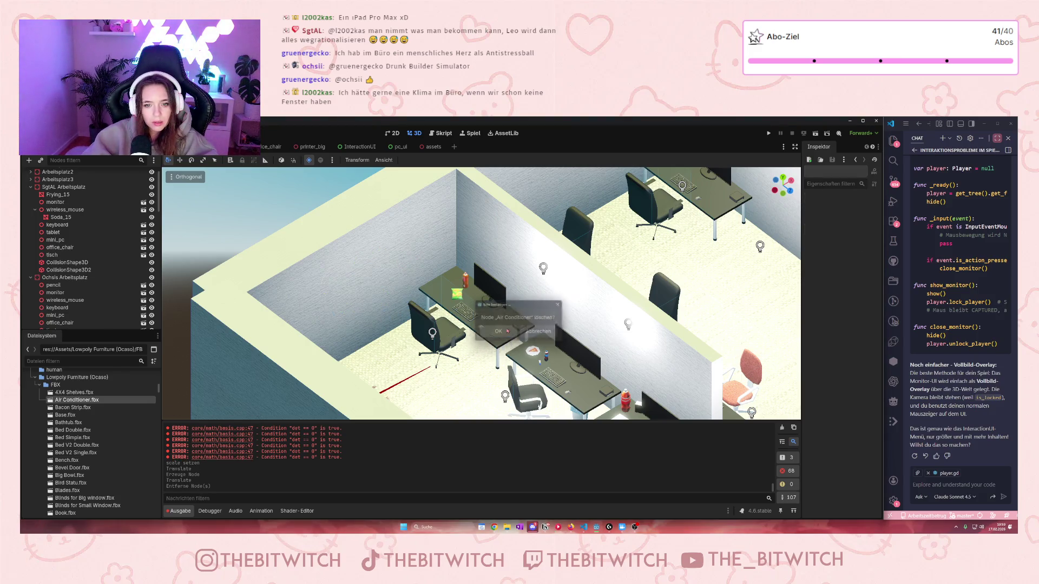
{"action": "scroll", "coordinate": [109, 444], "scroll_direction": "down", "scroll_amount": 5}
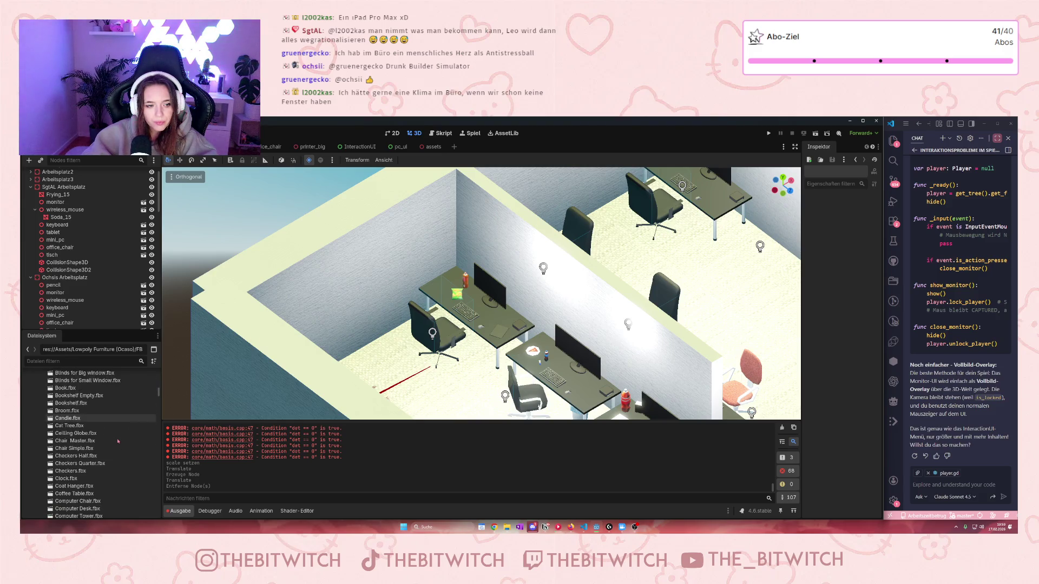
{"action": "scroll", "coordinate": [115, 440], "scroll_direction": "down", "scroll_amount": 2}
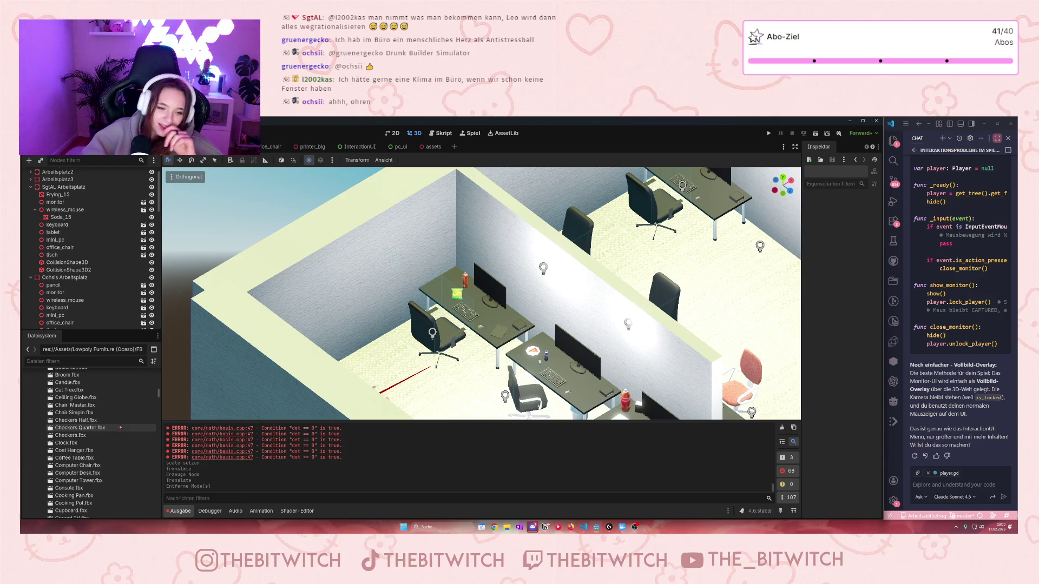
Step: Collapse the FBX and Lowpoly Furniture (Ocaso) folders in the FileSystem dock
{"action": "scroll", "coordinate": [114, 476], "scroll_direction": "down", "scroll_amount": 10}
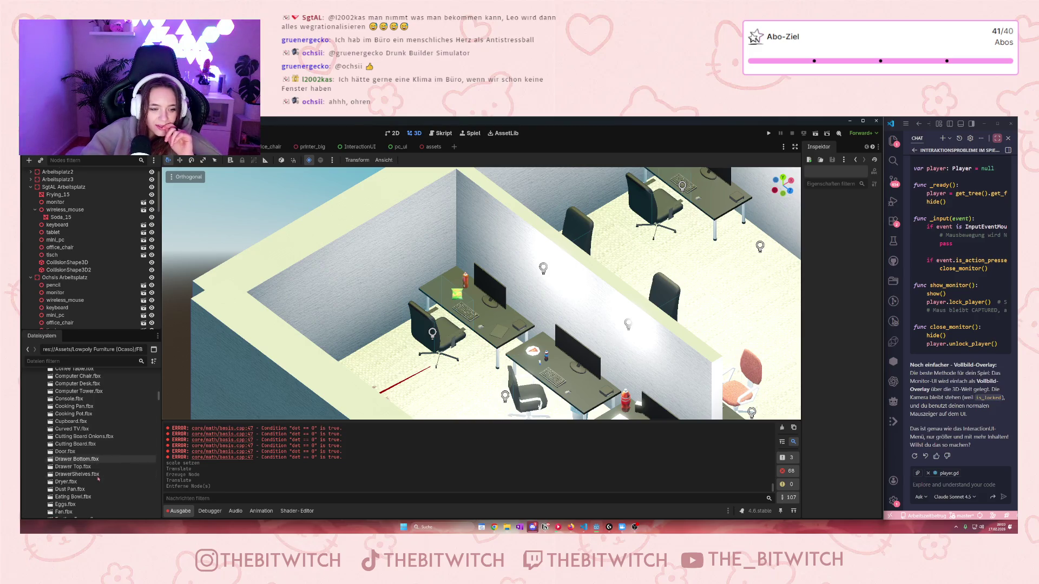
{"action": "scroll", "coordinate": [95, 468], "scroll_direction": "up", "scroll_amount": 15}
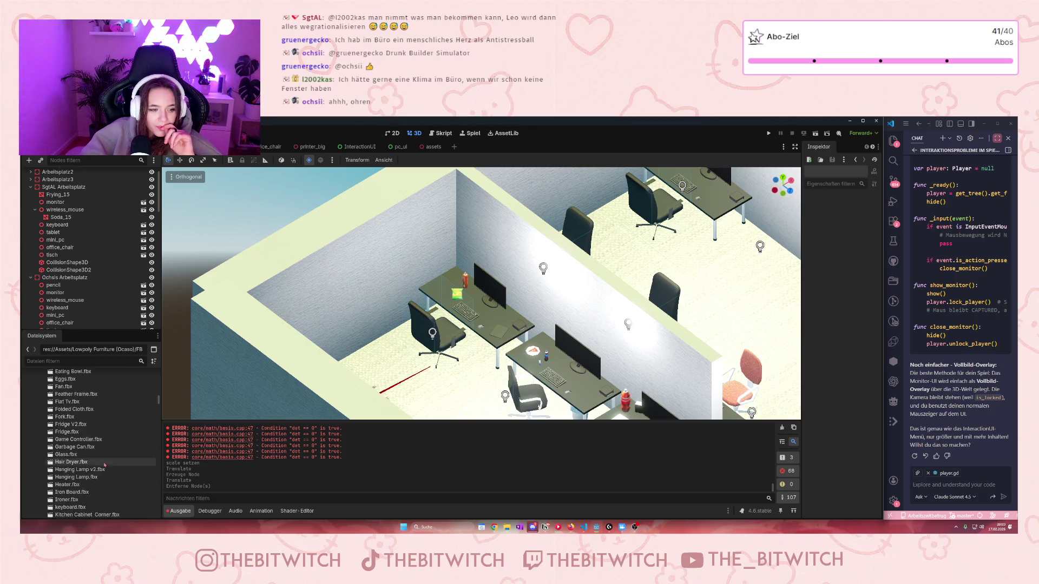
{"action": "scroll", "coordinate": [86, 474], "scroll_direction": "down", "scroll_amount": 2}
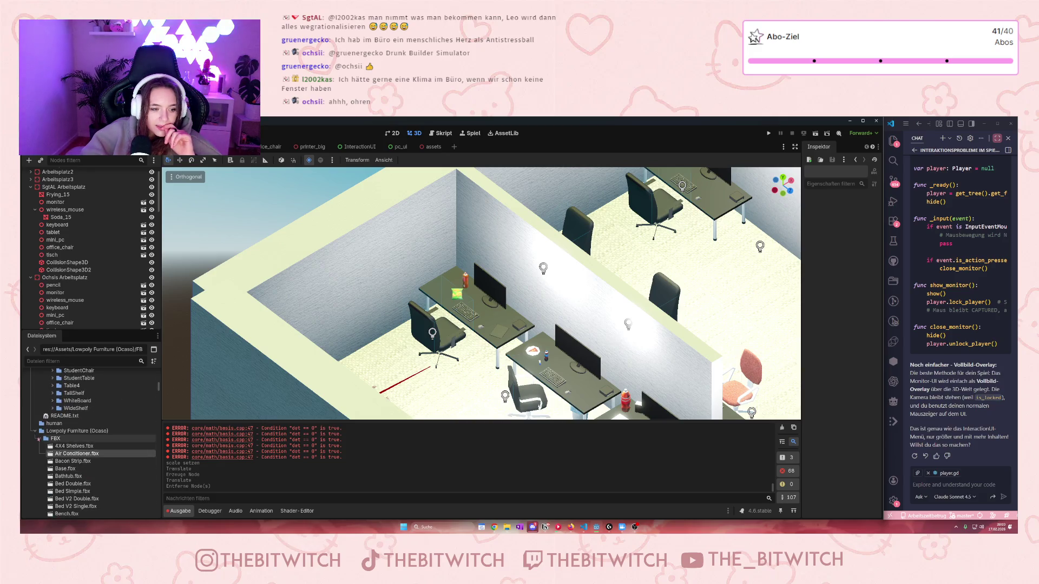
{"action": "left_click", "coordinate": [39, 439]}
{"action": "left_click", "coordinate": [35, 431]}
Step: Scroll down the FileSystem dock to the OFFICE/stationary assets
{"action": "scroll", "coordinate": [39, 439], "scroll_direction": "down", "scroll_amount": 1}
{"action": "scroll", "coordinate": [40, 440], "scroll_direction": "down", "scroll_amount": 6}
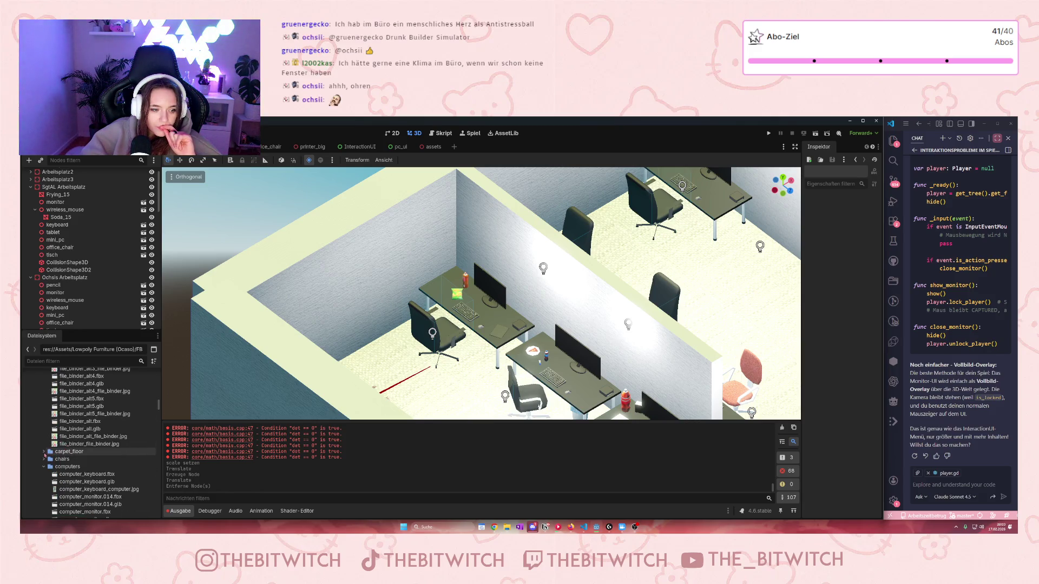
{"action": "scroll", "coordinate": [48, 469], "scroll_direction": "down", "scroll_amount": 8}
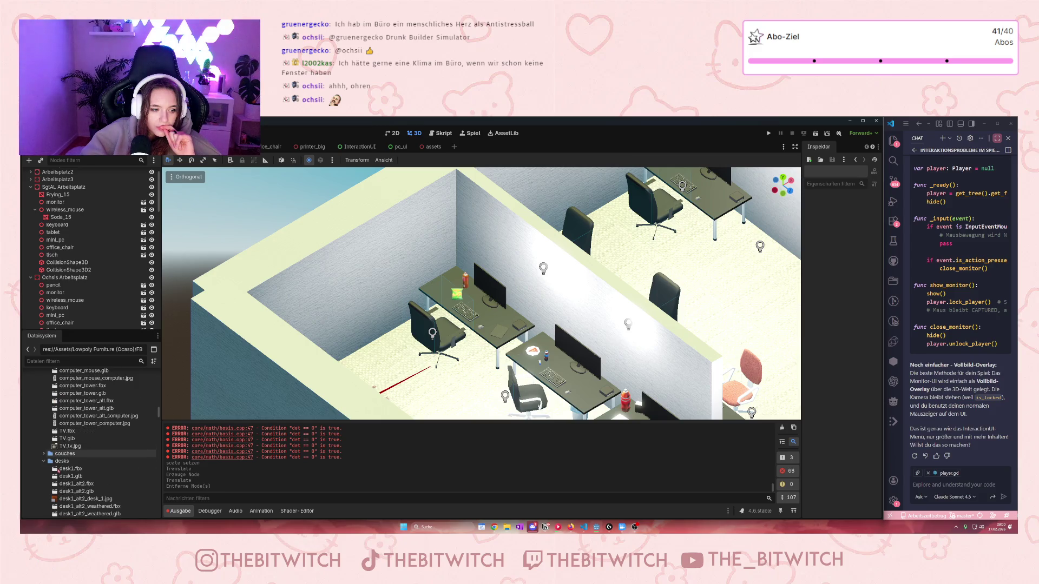
{"action": "scroll", "coordinate": [48, 461], "scroll_direction": "down", "scroll_amount": 5}
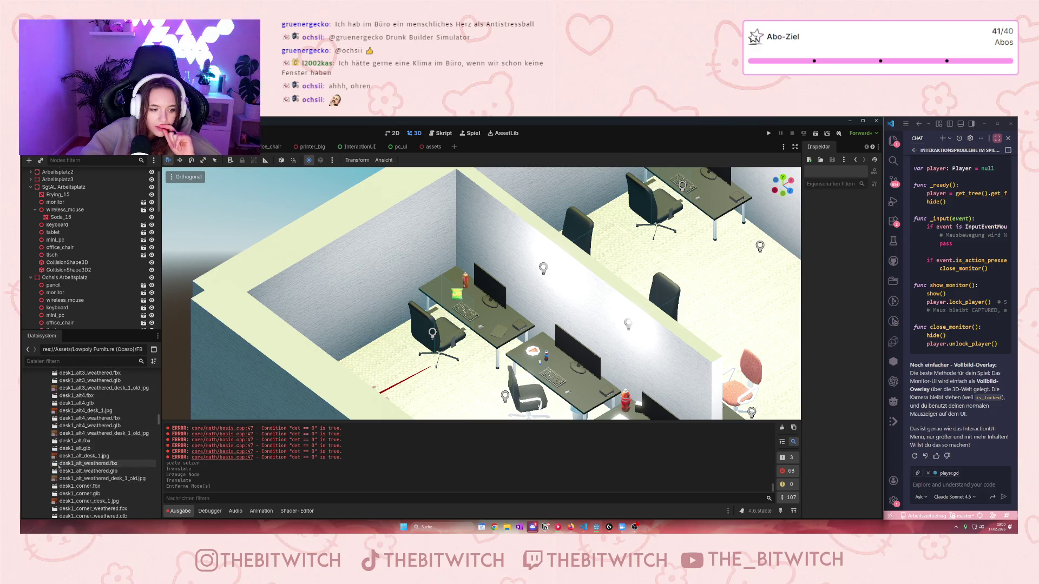
{"action": "scroll", "coordinate": [62, 465], "scroll_direction": "down", "scroll_amount": 8}
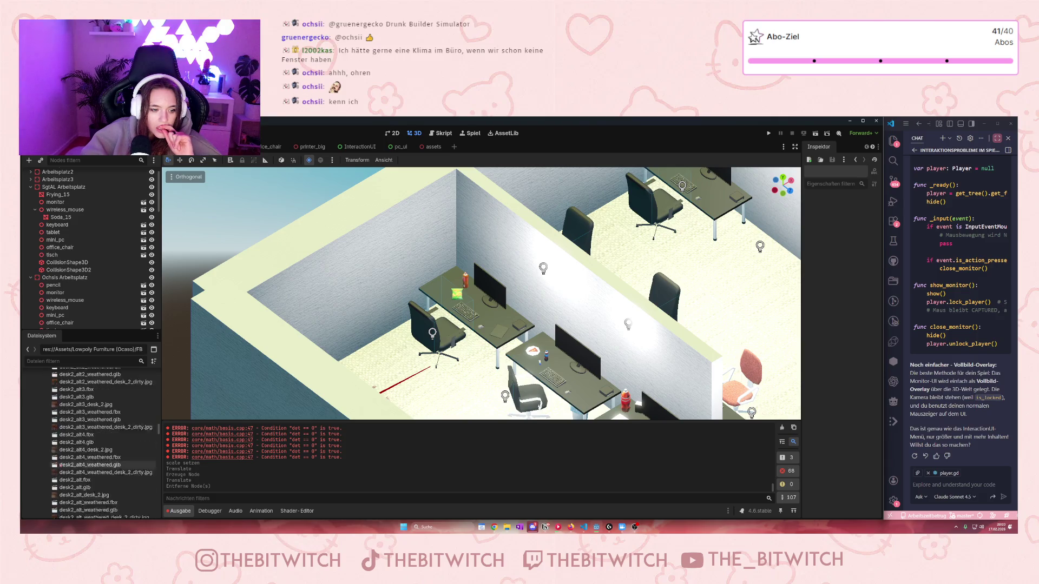
{"action": "scroll", "coordinate": [60, 466], "scroll_direction": "down", "scroll_amount": 10}
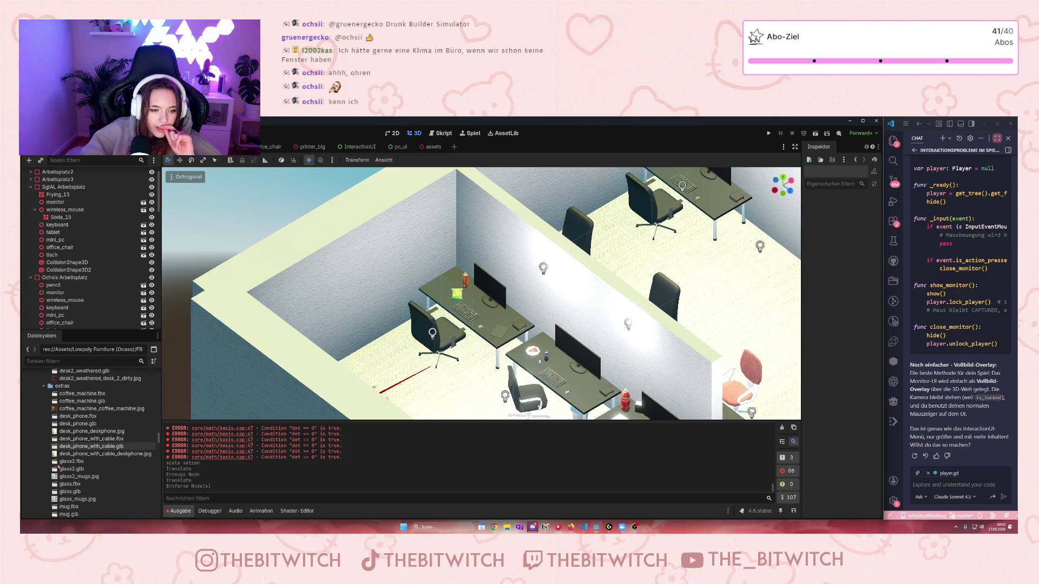
{"action": "scroll", "coordinate": [77, 444], "scroll_direction": "down", "scroll_amount": 6}
{"action": "scroll", "coordinate": [77, 449], "scroll_direction": "down", "scroll_amount": 8}
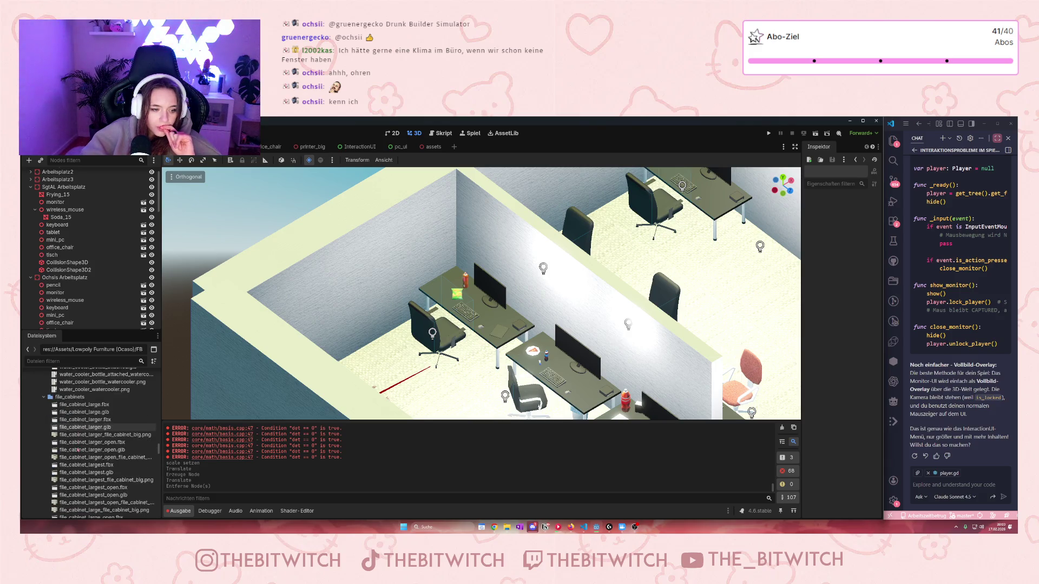
{"action": "scroll", "coordinate": [75, 457], "scroll_direction": "down", "scroll_amount": 8}
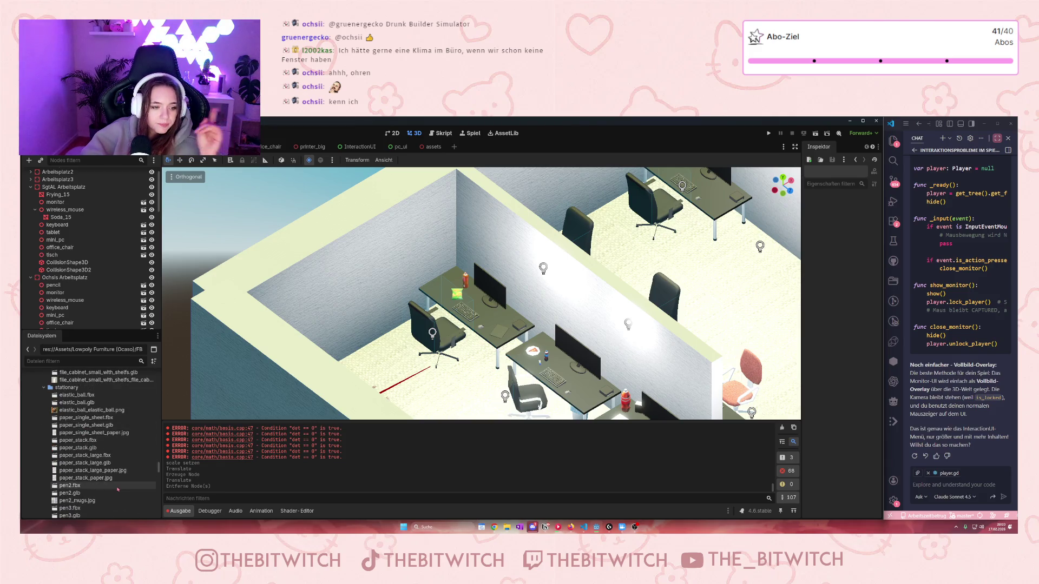
Step: Add paper_single_sheet.fbx to the scene under SgtAL Arbeitsplatz
{"action": "left_click_drag", "start_coordinate": [86, 417], "coordinate": [459, 299]}
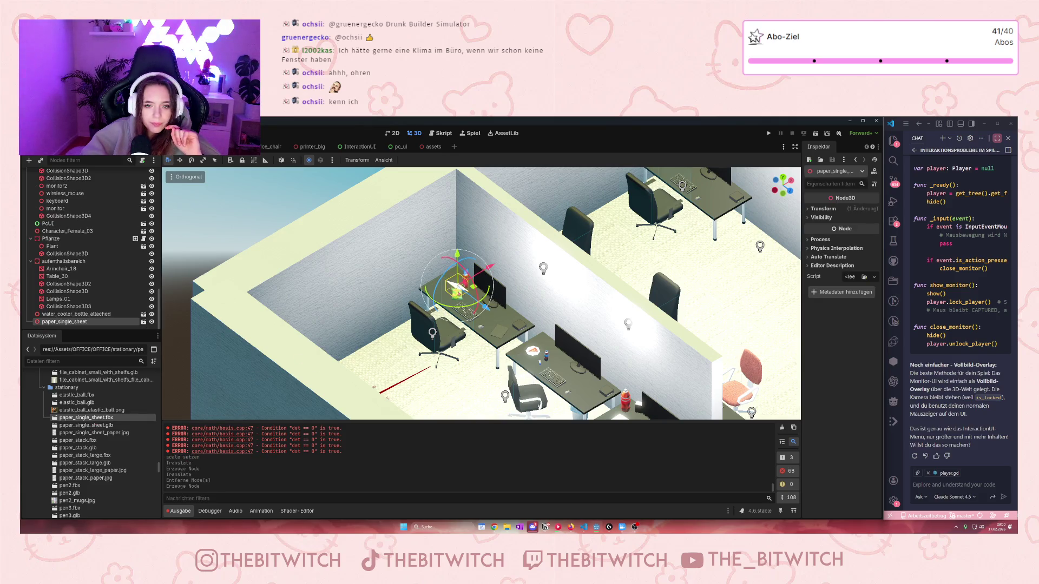
{"action": "mouse_move", "coordinate": [48, 323]}
{"action": "left_mouse_down"}
{"action": "mouse_move", "coordinate": [51, 162]}
{"action": "mouse_move", "coordinate": [63, 161]}
{"action": "mouse_move", "coordinate": [56, 220]}
{"action": "left_mouse_up"}
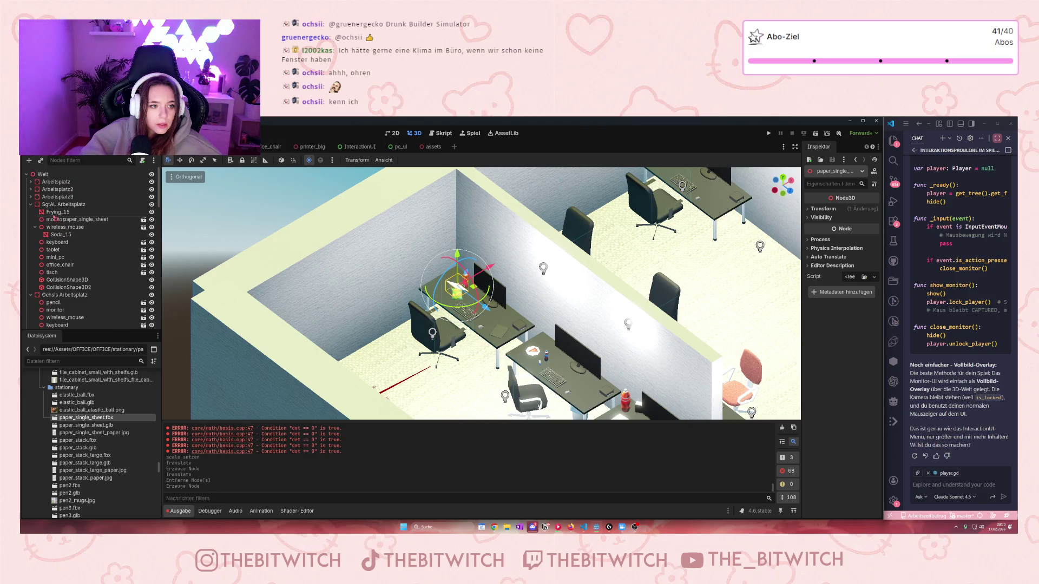
{"action": "key", "text": "f"}
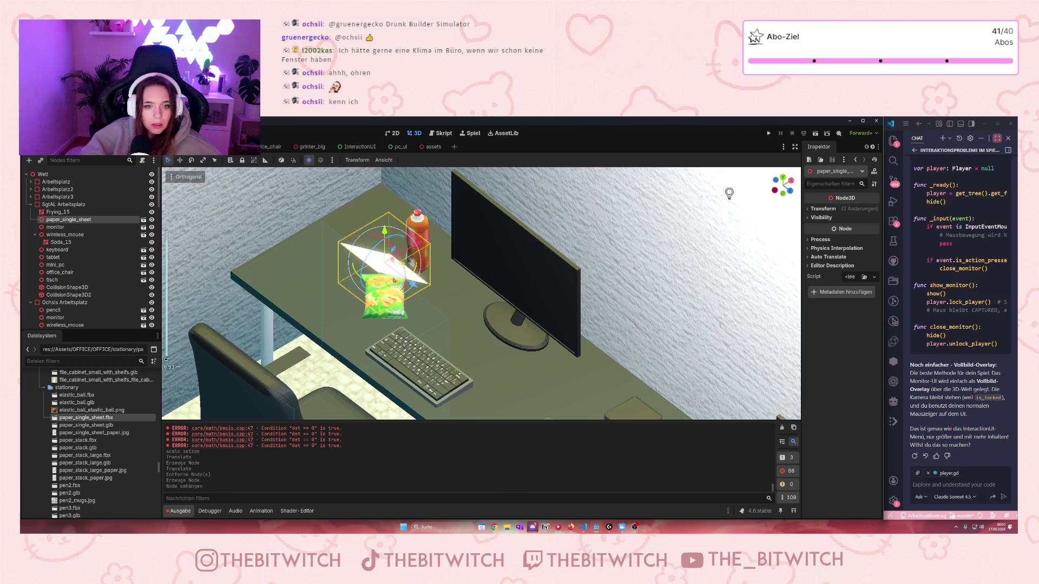
Step: Lay the paper sheet angled on the desk beside the chips bag and soda bottle
{"action": "mouse_move", "coordinate": [379, 249]}
{"action": "left_mouse_down"}
{"action": "mouse_move", "coordinate": [370, 253]}
{"action": "mouse_move", "coordinate": [428, 293]}
{"action": "mouse_move", "coordinate": [319, 251]}
{"action": "mouse_move", "coordinate": [269, 244]}
{"action": "mouse_move", "coordinate": [267, 234]}
{"action": "mouse_move", "coordinate": [310, 251]}
{"action": "mouse_move", "coordinate": [305, 320]}
{"action": "mouse_move", "coordinate": [432, 259]}
{"action": "mouse_move", "coordinate": [443, 346]}
{"action": "mouse_move", "coordinate": [497, 363]}
{"action": "mouse_move", "coordinate": [367, 255]}
{"action": "mouse_move", "coordinate": [365, 352]}
{"action": "left_mouse_up"}
{"action": "mouse_move", "coordinate": [322, 320]}
{"action": "left_mouse_down"}
{"action": "mouse_move", "coordinate": [417, 302]}
{"action": "mouse_move", "coordinate": [406, 290]}
{"action": "mouse_move", "coordinate": [422, 348]}
{"action": "mouse_move", "coordinate": [419, 330]}
{"action": "mouse_move", "coordinate": [341, 279]}
{"action": "left_mouse_up"}
{"action": "scroll", "coordinate": [341, 278], "scroll_direction": "up", "scroll_amount": 6}
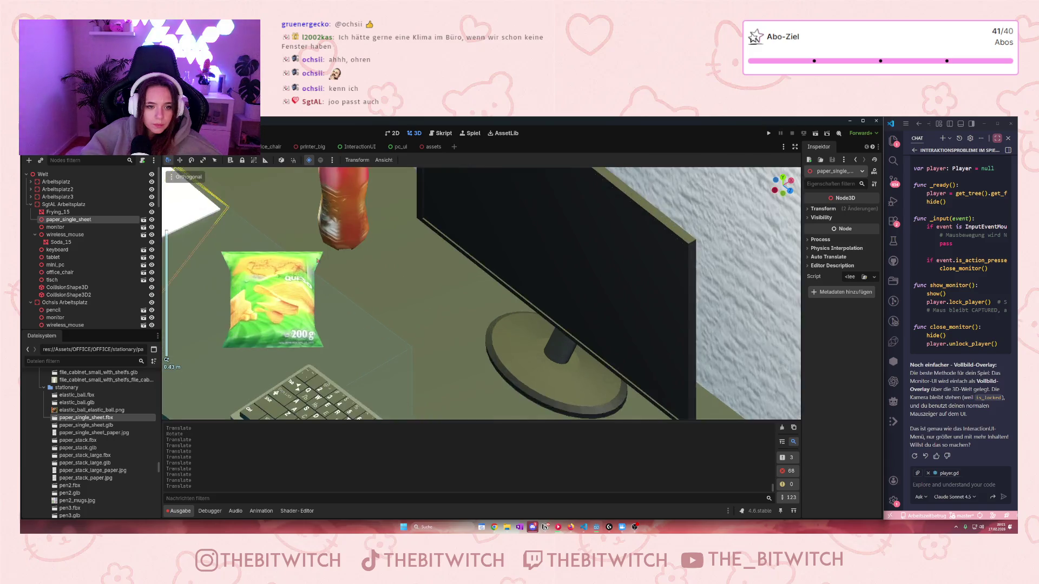
{"action": "scroll", "coordinate": [341, 279], "scroll_direction": "down", "scroll_amount": 3}
{"action": "mouse_move", "coordinate": [389, 248]}
{"action": "left_mouse_down"}
{"action": "mouse_move", "coordinate": [397, 233]}
{"action": "mouse_move", "coordinate": [396, 271]}
{"action": "mouse_move", "coordinate": [398, 259]}
{"action": "left_mouse_up"}
{"action": "left_click_drag", "start_coordinate": [375, 295], "coordinate": [373, 298]}
{"action": "left_click", "coordinate": [823, 208]}
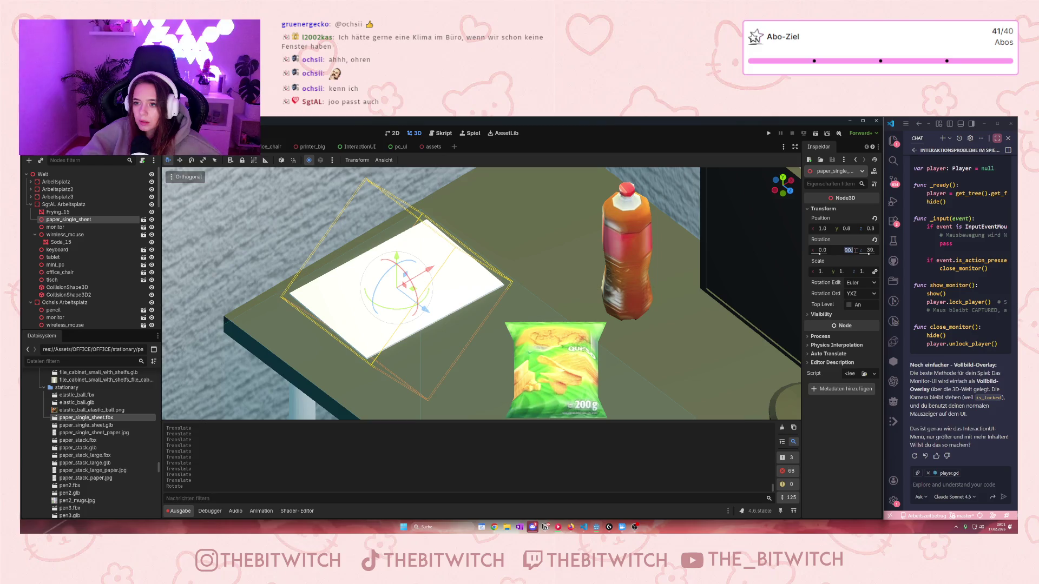
Step: Rotate the paper sheet 45 degrees and shift it slightly across and down onto the desk
{"action": "type", "text": "4"}
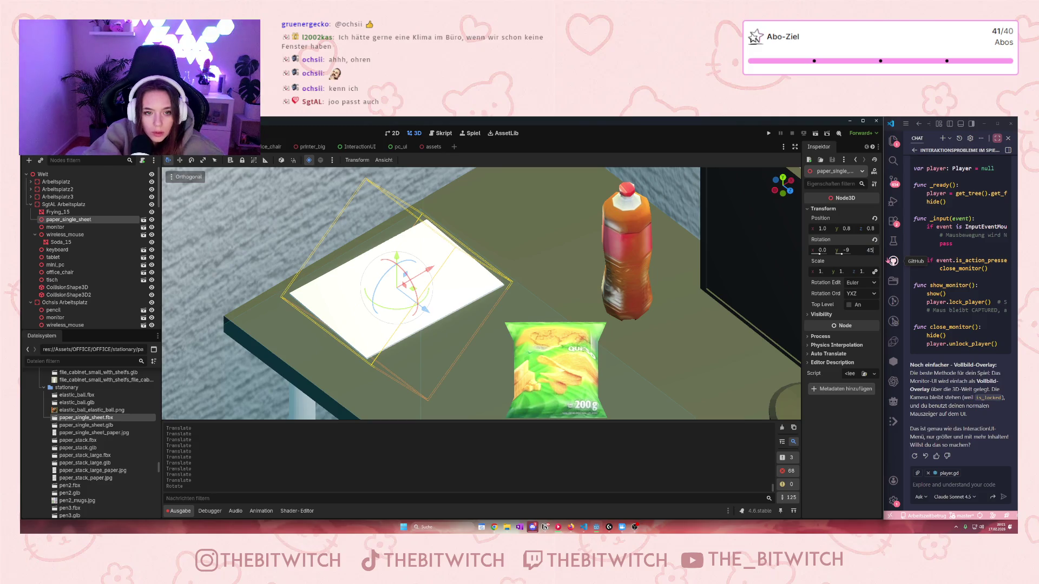
{"action": "type", "text": "5"}
{"action": "key", "text": "Return"}
{"action": "scroll", "coordinate": [520, 324], "scroll_direction": "up", "scroll_amount": 3}
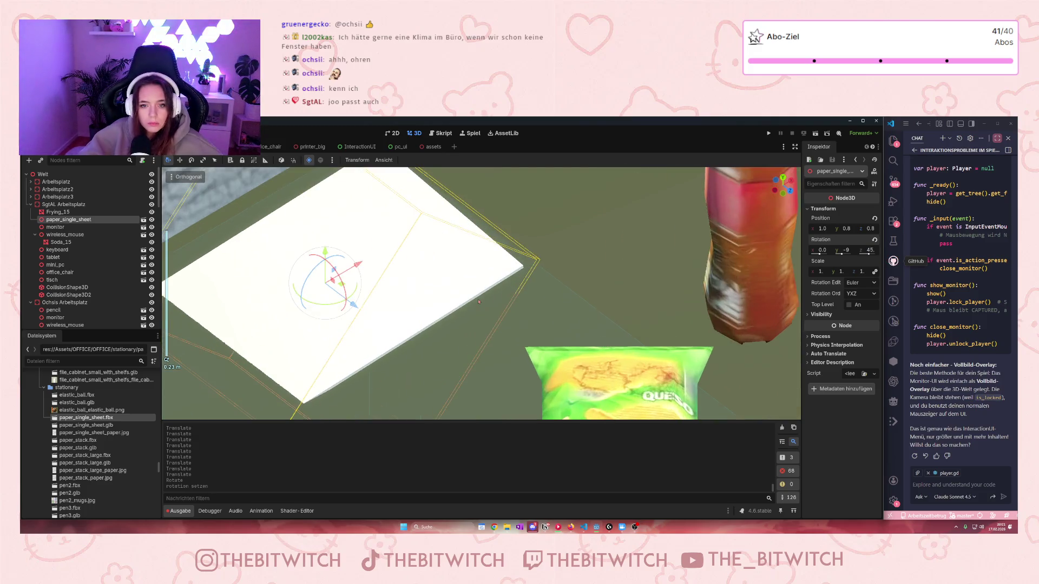
{"action": "scroll", "coordinate": [441, 287], "scroll_direction": "up", "scroll_amount": 3}
{"action": "scroll", "coordinate": [441, 286], "scroll_direction": "down", "scroll_amount": 2}
{"action": "scroll", "coordinate": [441, 285], "scroll_direction": "down", "scroll_amount": 5}
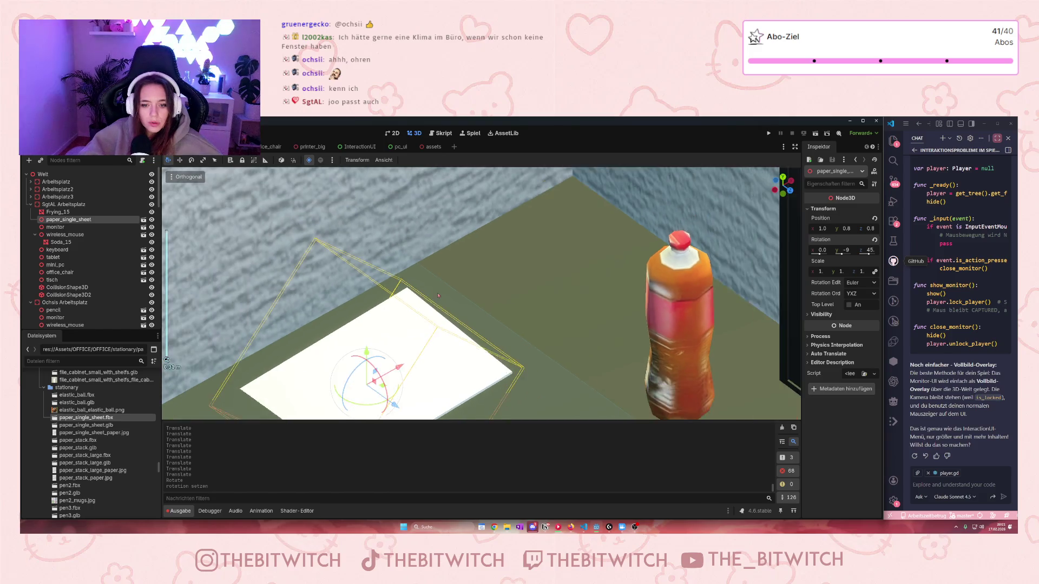
{"action": "mouse_move", "coordinate": [343, 289]}
{"action": "left_mouse_down"}
{"action": "mouse_move", "coordinate": [381, 269]}
{"action": "mouse_move", "coordinate": [324, 311]}
{"action": "left_mouse_up"}
{"action": "mouse_move", "coordinate": [346, 278]}
{"action": "left_mouse_down"}
{"action": "mouse_move", "coordinate": [354, 295]}
{"action": "mouse_move", "coordinate": [345, 299]}
{"action": "mouse_move", "coordinate": [346, 286]}
{"action": "mouse_move", "coordinate": [356, 296]}
{"action": "mouse_move", "coordinate": [345, 292]}
{"action": "left_mouse_up"}
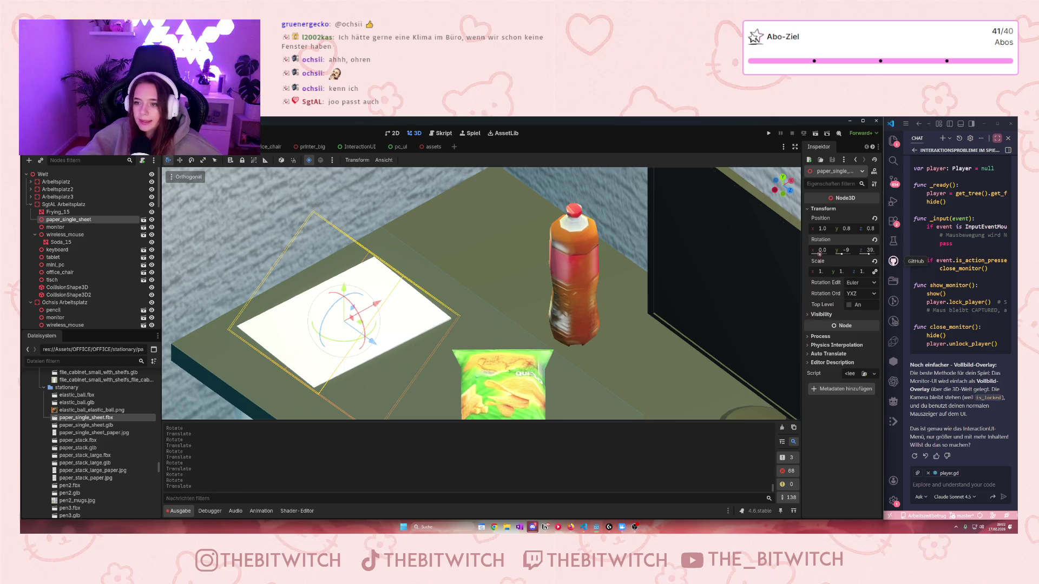
Step: Enter a smaller Scale value to shrink the paper to note size, then turn it on the desk
{"action": "left_click", "coordinate": [821, 272]}
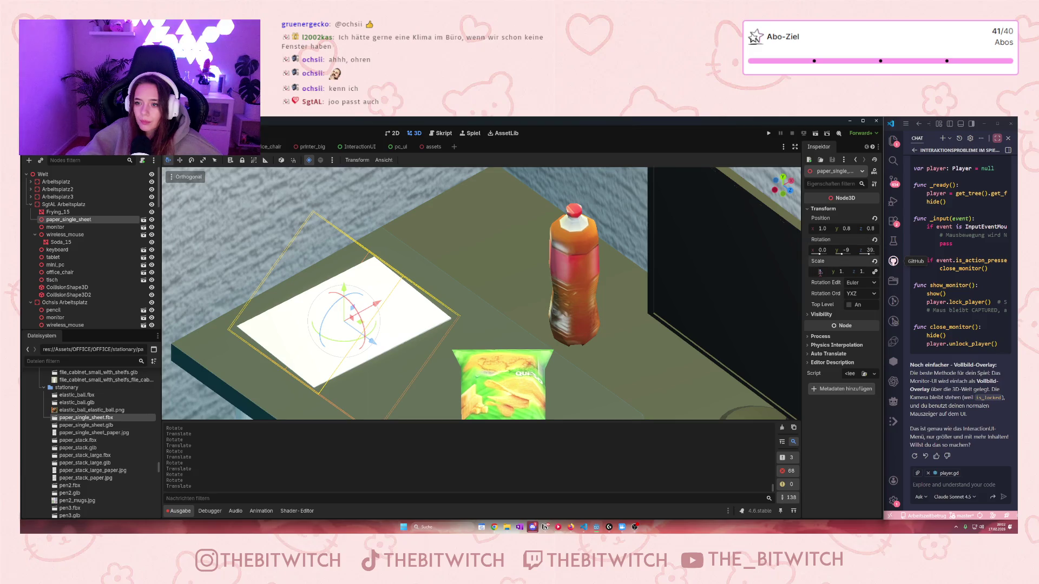
{"action": "type", "text": "0"}
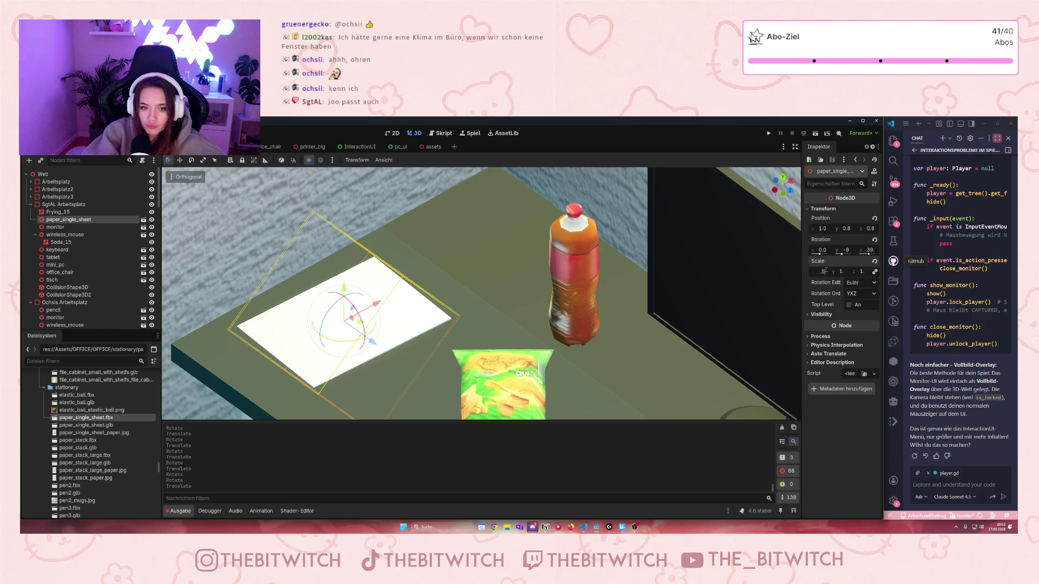
{"action": "key", "text": "Return"}
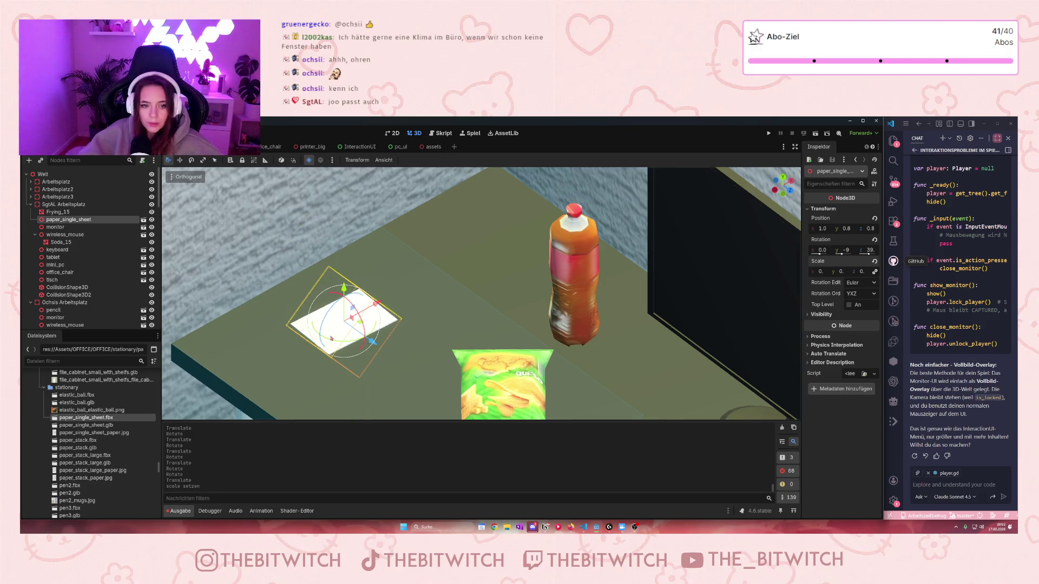
{"action": "mouse_move", "coordinate": [327, 340]}
{"action": "left_mouse_down"}
{"action": "mouse_move", "coordinate": [363, 348]}
{"action": "mouse_move", "coordinate": [345, 353]}
{"action": "left_mouse_up"}
Step: Move the small paper sheet further across the desk into place
{"action": "left_click_drag", "start_coordinate": [368, 307], "coordinate": [319, 330]}
{"action": "left_click_drag", "start_coordinate": [315, 383], "coordinate": [361, 416]}
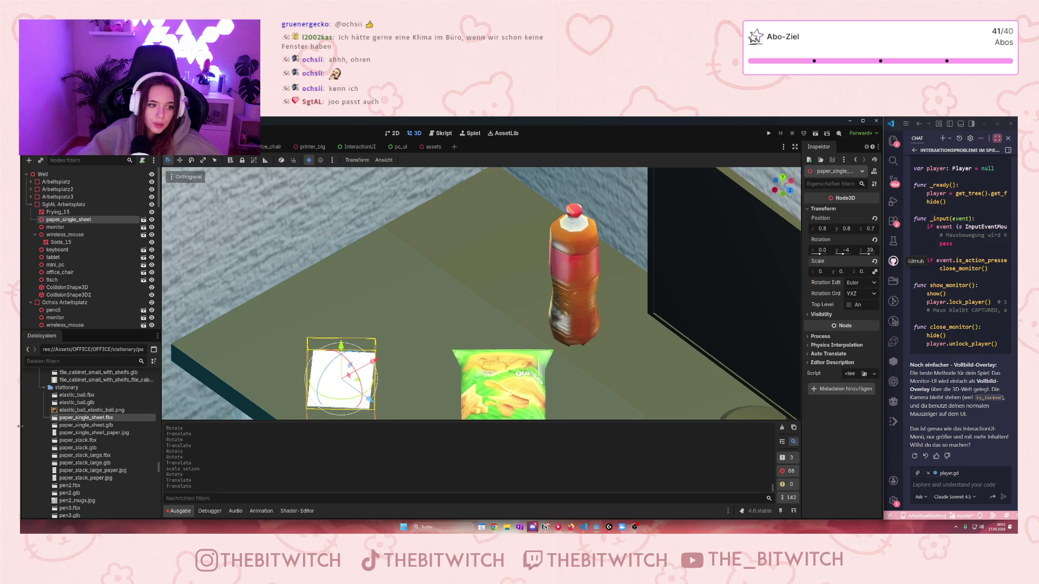
{"action": "scroll", "coordinate": [76, 471], "scroll_direction": "down", "scroll_amount": 1}
Step: Add pen2.fbx to the scene and raise the new pen up onto the desk
{"action": "left_click_drag", "start_coordinate": [75, 468], "coordinate": [76, 231]}
{"action": "scroll", "coordinate": [465, 353], "scroll_direction": "down", "scroll_amount": 5}
{"action": "scroll", "coordinate": [464, 353], "scroll_direction": "down", "scroll_amount": 5}
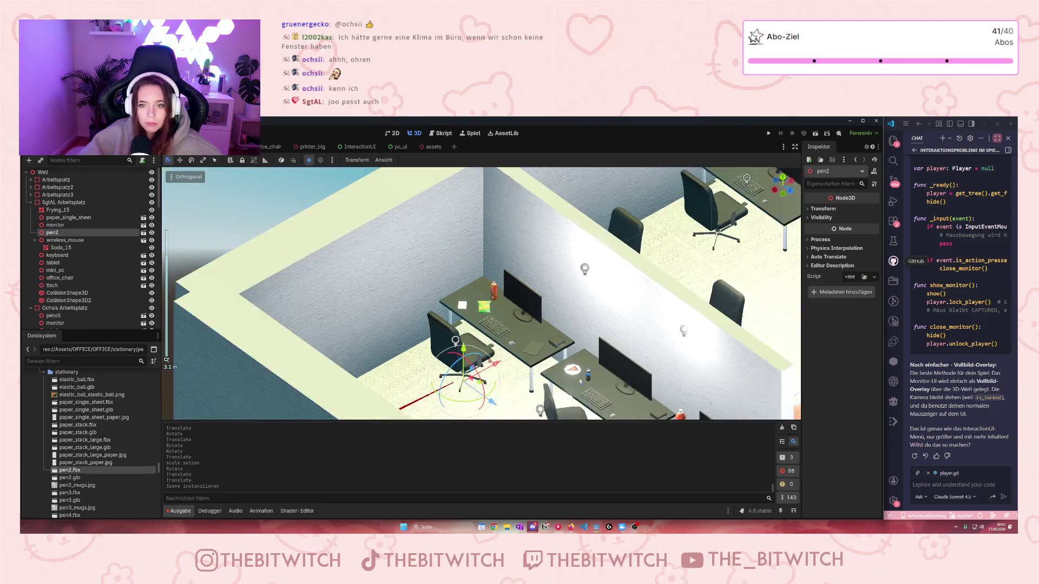
{"action": "mouse_move", "coordinate": [495, 377]}
{"action": "left_mouse_down"}
{"action": "mouse_move", "coordinate": [544, 346]}
{"action": "mouse_move", "coordinate": [476, 300]}
{"action": "mouse_move", "coordinate": [467, 281]}
{"action": "left_mouse_up"}
{"action": "key", "text": "f"}
{"action": "mouse_move", "coordinate": [471, 241]}
{"action": "left_mouse_down"}
{"action": "mouse_move", "coordinate": [479, 212]}
{"action": "mouse_move", "coordinate": [477, 303]}
{"action": "mouse_move", "coordinate": [490, 174]}
{"action": "mouse_move", "coordinate": [510, 198]}
{"action": "mouse_move", "coordinate": [507, 255]}
{"action": "left_mouse_up"}
{"action": "scroll", "coordinate": [508, 254], "scroll_direction": "up", "scroll_amount": 5}
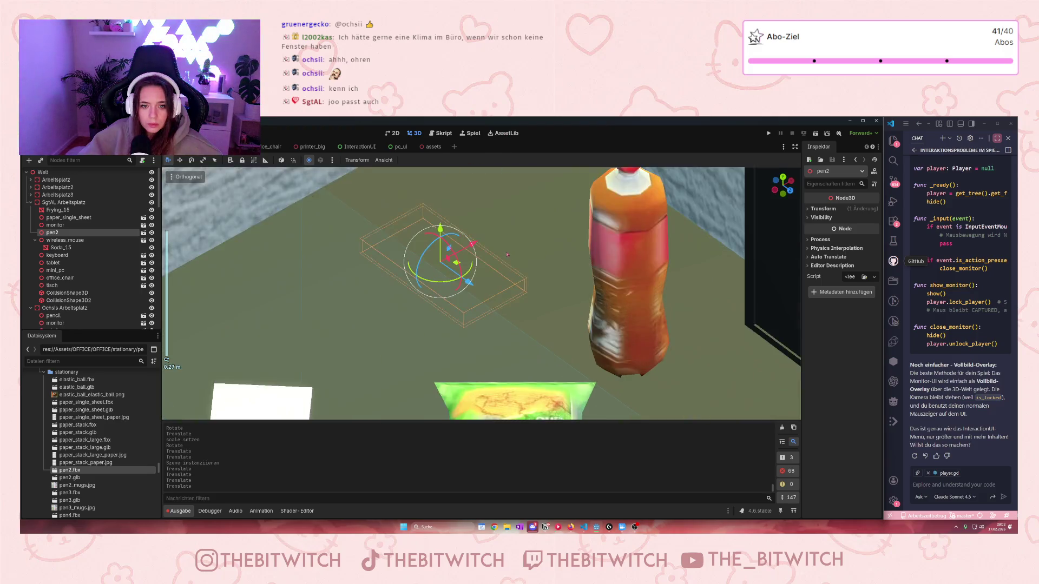
{"action": "scroll", "coordinate": [503, 246], "scroll_direction": "down", "scroll_amount": 8}
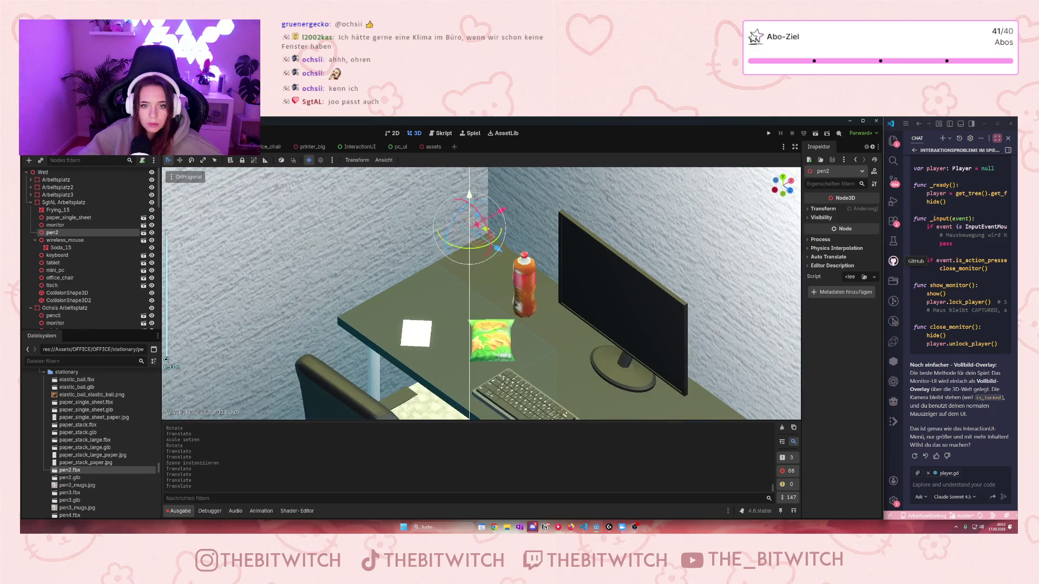
Step: Slide the pen left and lower it onto the desk surface beside the paper
{"action": "mouse_move", "coordinate": [505, 282]}
{"action": "left_mouse_down"}
{"action": "mouse_move", "coordinate": [552, 285]}
{"action": "mouse_move", "coordinate": [528, 289]}
{"action": "mouse_move", "coordinate": [504, 318]}
{"action": "mouse_move", "coordinate": [471, 293]}
{"action": "mouse_move", "coordinate": [476, 182]}
{"action": "left_mouse_up"}
{"action": "scroll", "coordinate": [471, 292], "scroll_direction": "up", "scroll_amount": 5}
{"action": "scroll", "coordinate": [476, 183], "scroll_direction": "up", "scroll_amount": 4}
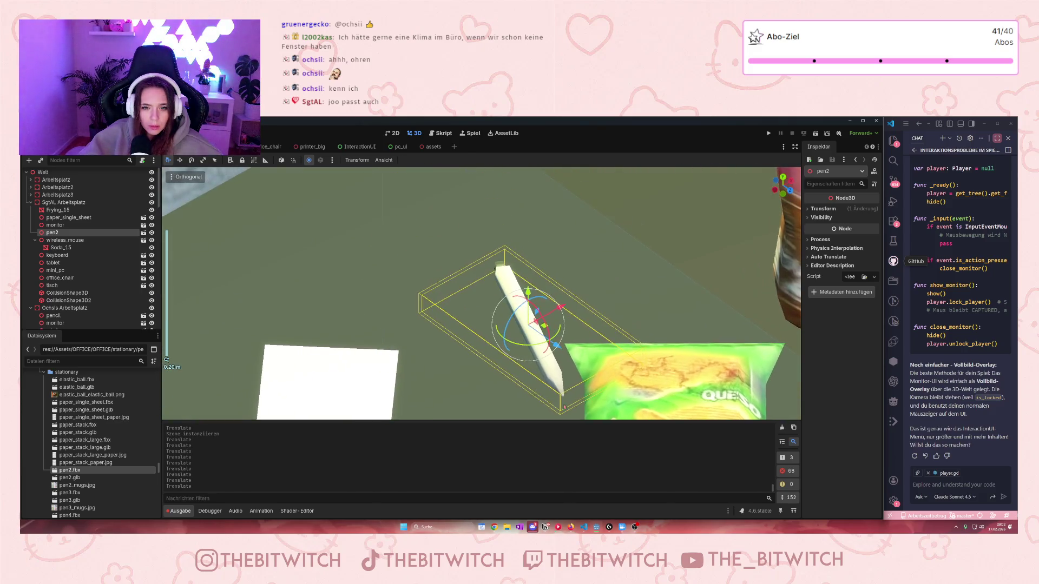
{"action": "left_click_drag", "start_coordinate": [565, 308], "coordinate": [481, 338]}
{"action": "scroll", "coordinate": [481, 339], "scroll_direction": "down", "scroll_amount": 5}
{"action": "key", "text": "f"}
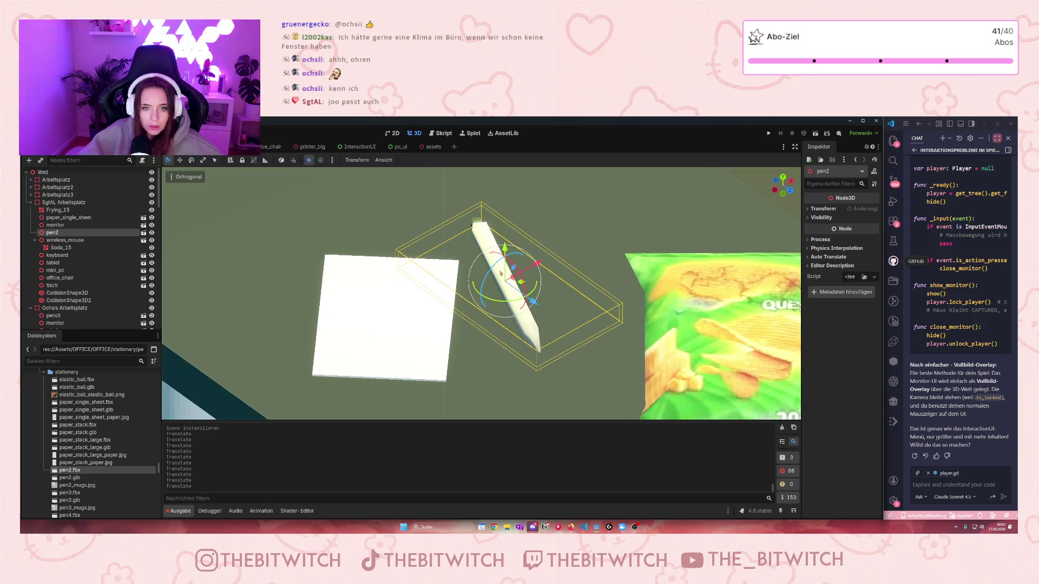
{"action": "left_click_drag", "start_coordinate": [510, 248], "coordinate": [513, 292]}
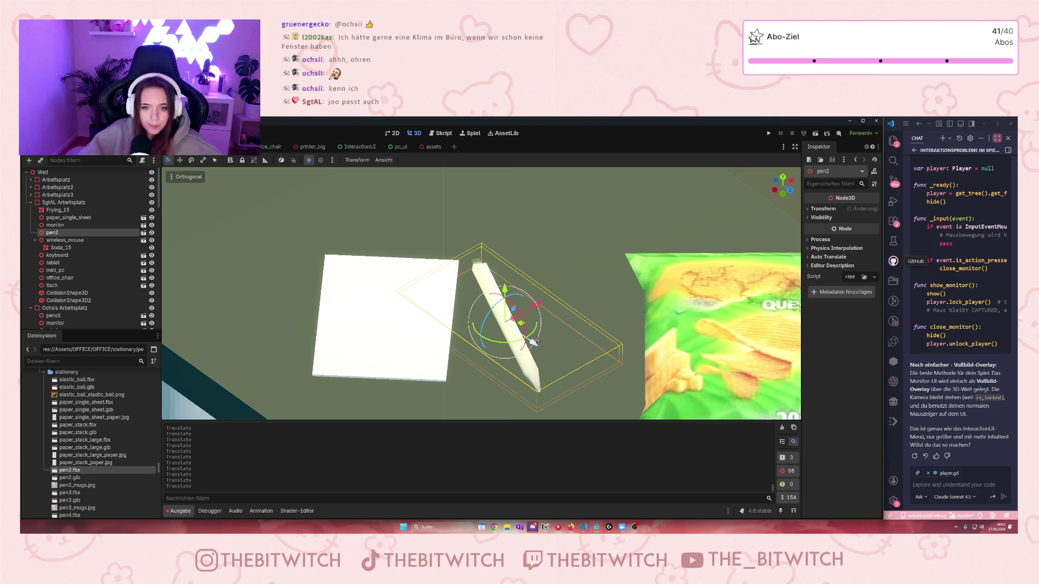
{"action": "left_click_drag", "start_coordinate": [533, 343], "coordinate": [491, 312]}
{"action": "left_click_drag", "start_coordinate": [462, 259], "coordinate": [462, 252]}
Step: Lower the paper sheet slightly so it rests on the desk
{"action": "left_click", "coordinate": [394, 318]}
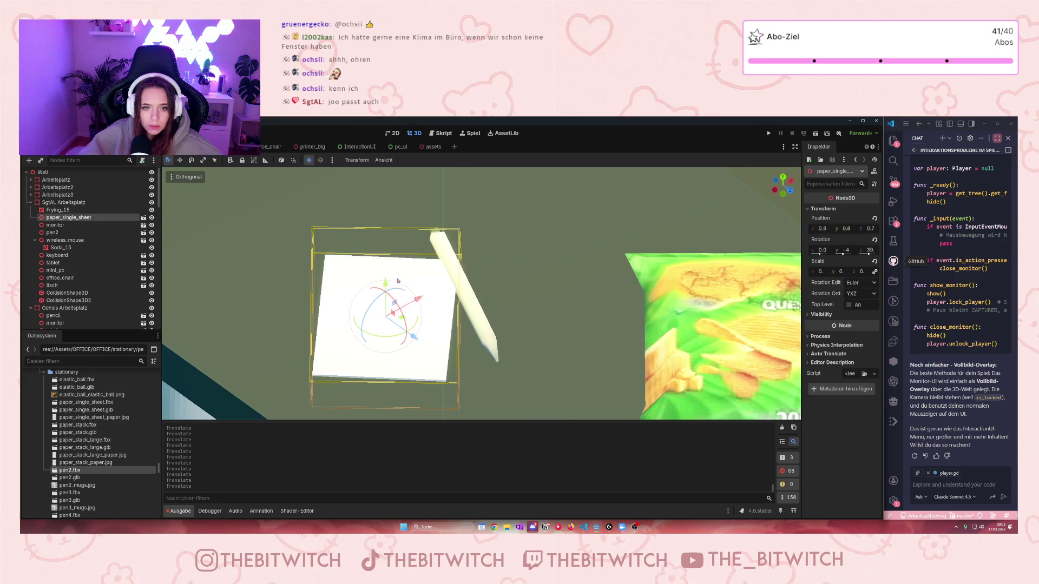
{"action": "left_click_drag", "start_coordinate": [390, 282], "coordinate": [390, 284]}
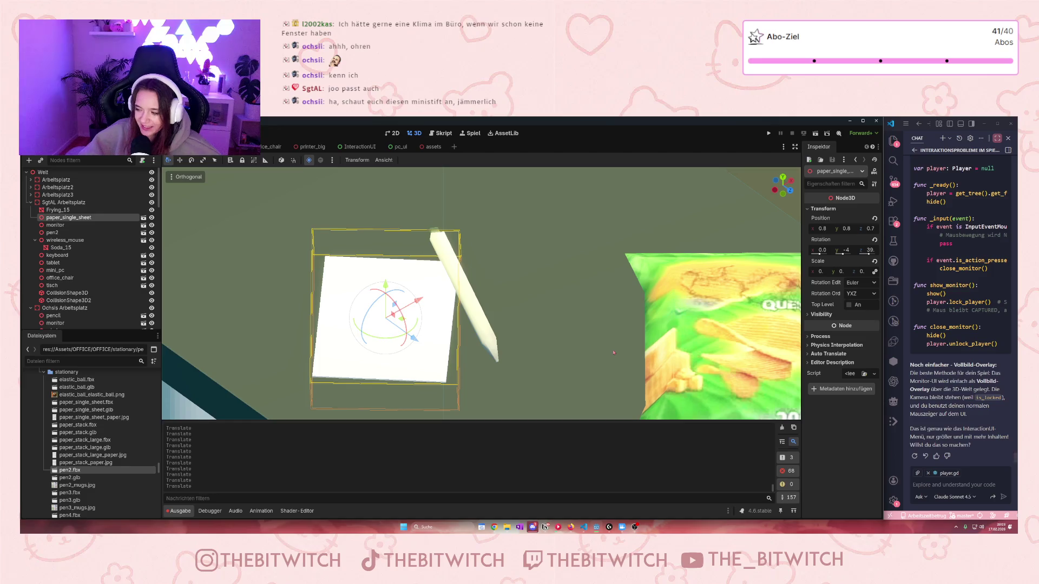
{"action": "scroll", "coordinate": [590, 344], "scroll_direction": "down", "scroll_amount": 10}
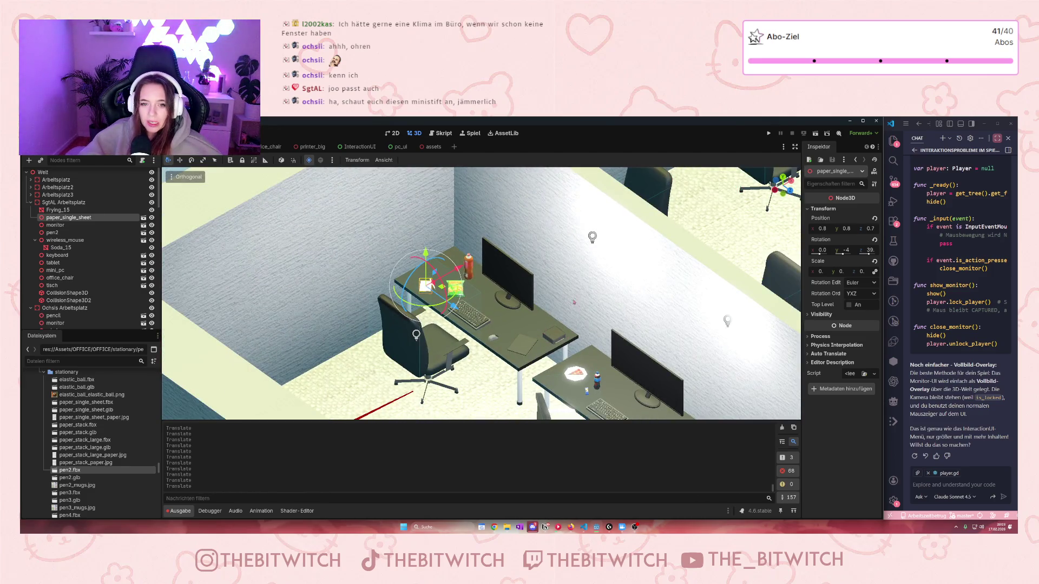
Step: Orbit, pan and zoom the viewport to look over the office desks
{"action": "mouse_move", "coordinate": [524, 320]}
{"action": "left_mouse_down"}
{"action": "mouse_move", "coordinate": [408, 382]}
{"action": "mouse_move", "coordinate": [531, 344]}
{"action": "left_mouse_up"}
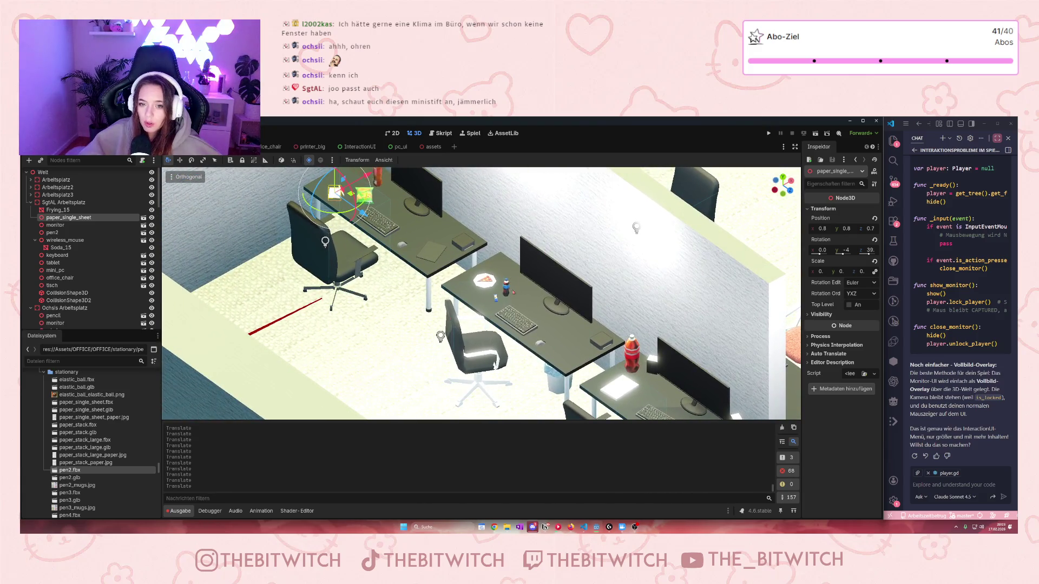
{"action": "mouse_move", "coordinate": [639, 324]}
{"action": "left_mouse_down"}
{"action": "mouse_move", "coordinate": [536, 358]}
{"action": "mouse_move", "coordinate": [660, 281]}
{"action": "mouse_move", "coordinate": [629, 316]}
{"action": "left_mouse_up"}
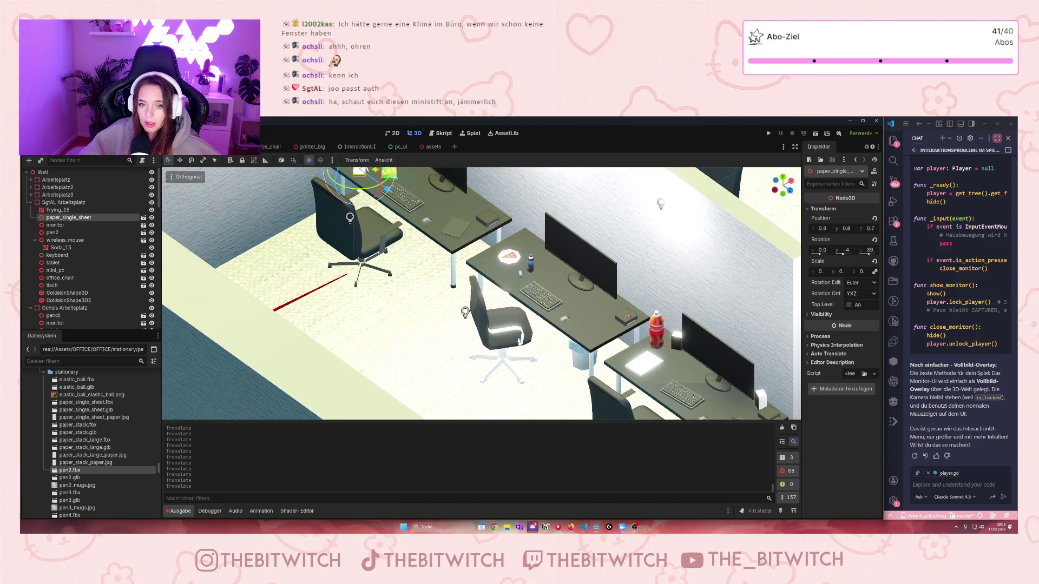
{"action": "scroll", "coordinate": [602, 327], "scroll_direction": "down", "scroll_amount": 5}
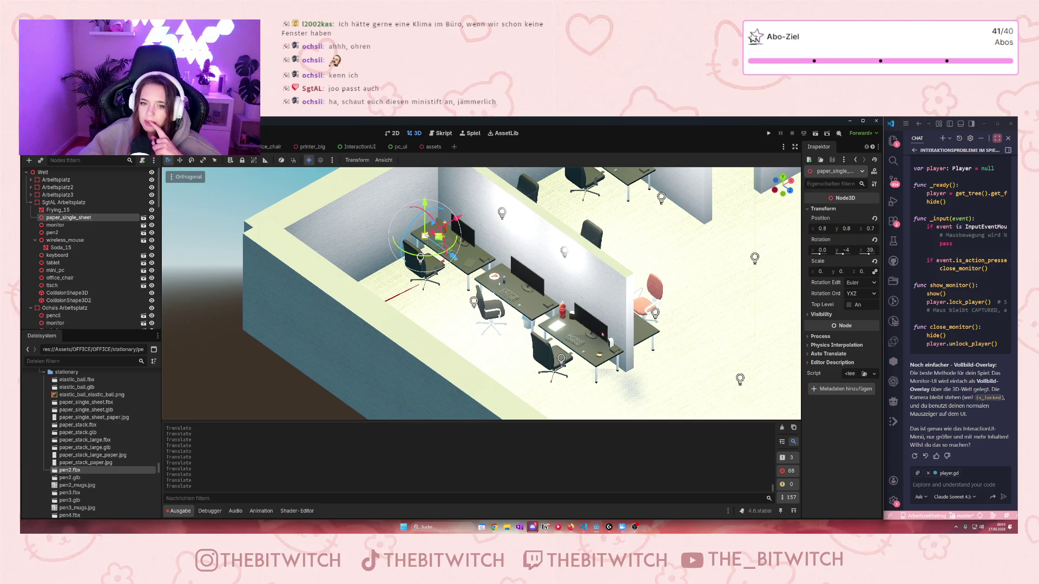
{"action": "mouse_move", "coordinate": [616, 316]}
{"action": "left_mouse_down"}
{"action": "mouse_move", "coordinate": [407, 332]}
{"action": "mouse_move", "coordinate": [450, 302]}
{"action": "mouse_move", "coordinate": [351, 298]}
{"action": "mouse_move", "coordinate": [401, 352]}
{"action": "left_mouse_up"}
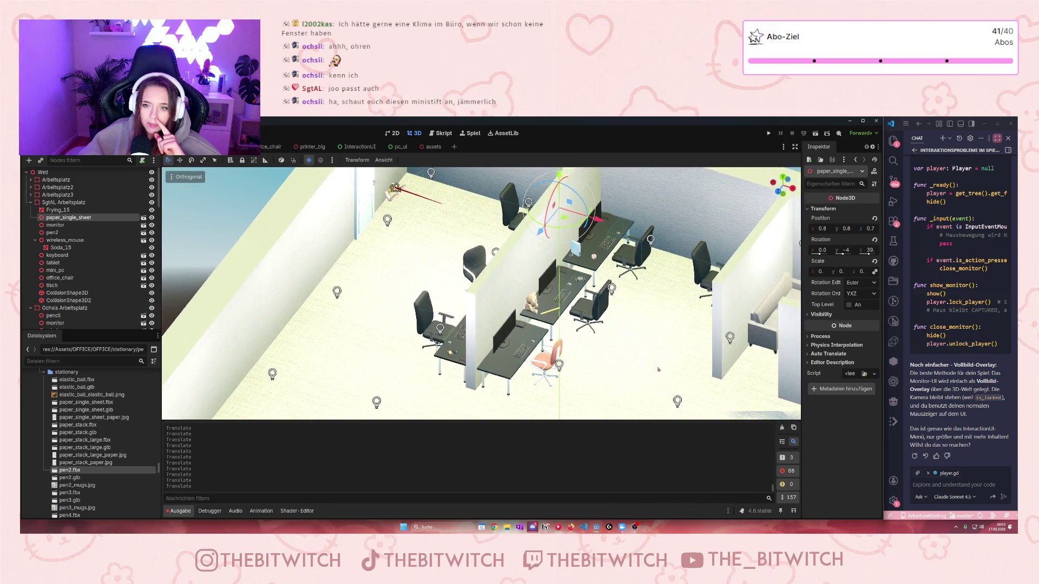
{"action": "scroll", "coordinate": [691, 370], "scroll_direction": "up", "scroll_amount": 2}
{"action": "mouse_move", "coordinate": [691, 370]}
{"action": "left_mouse_down"}
{"action": "mouse_move", "coordinate": [481, 332]}
{"action": "mouse_move", "coordinate": [599, 317]}
{"action": "mouse_move", "coordinate": [739, 325]}
{"action": "mouse_move", "coordinate": [719, 349]}
{"action": "mouse_move", "coordinate": [615, 370]}
{"action": "left_mouse_up"}
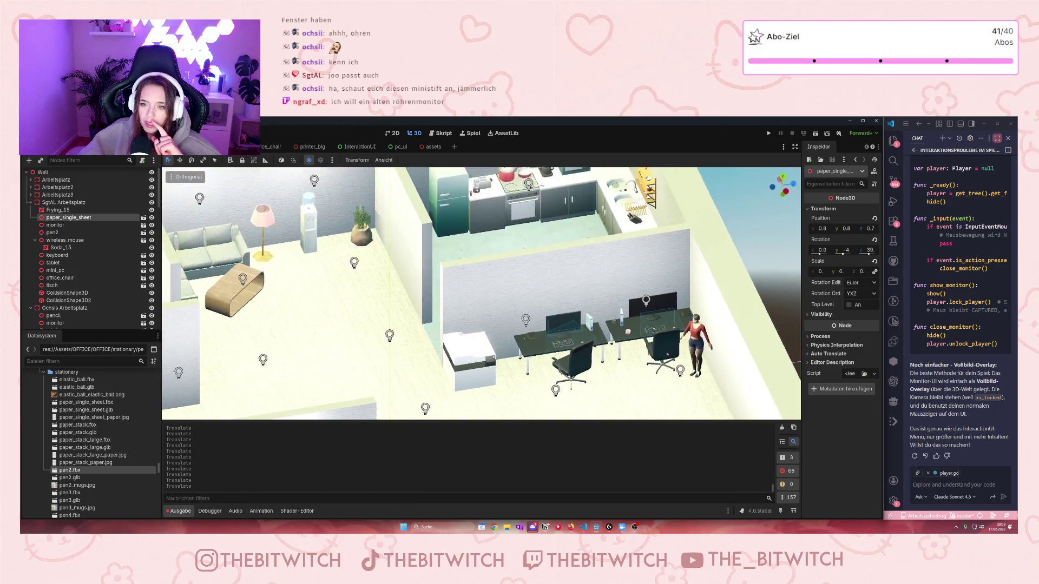
{"action": "scroll", "coordinate": [715, 358], "scroll_direction": "up", "scroll_amount": 5}
{"action": "scroll", "coordinate": [714, 358], "scroll_direction": "down", "scroll_amount": 5}
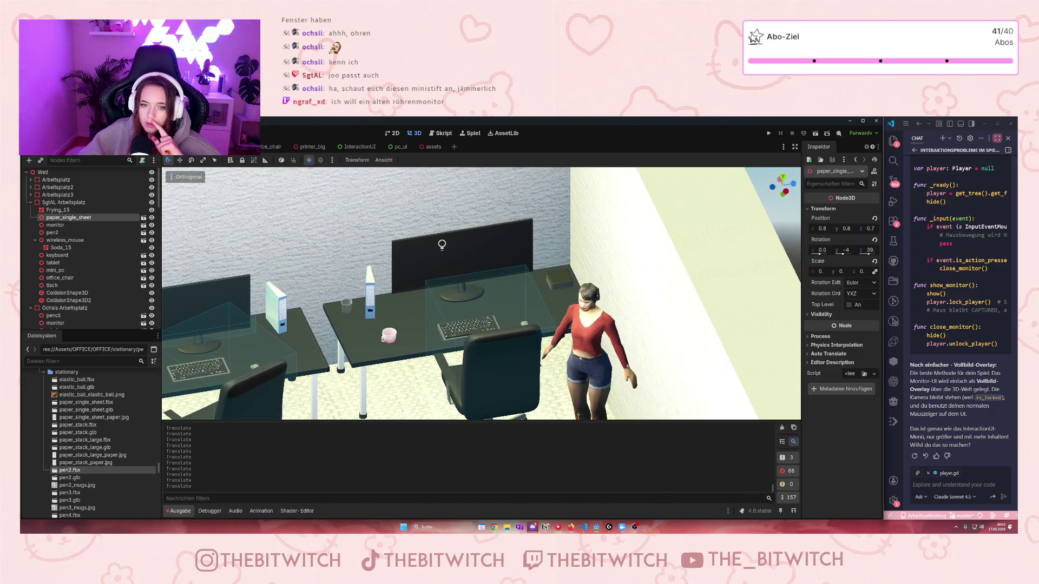
{"action": "scroll", "coordinate": [556, 374], "scroll_direction": "down", "scroll_amount": 3}
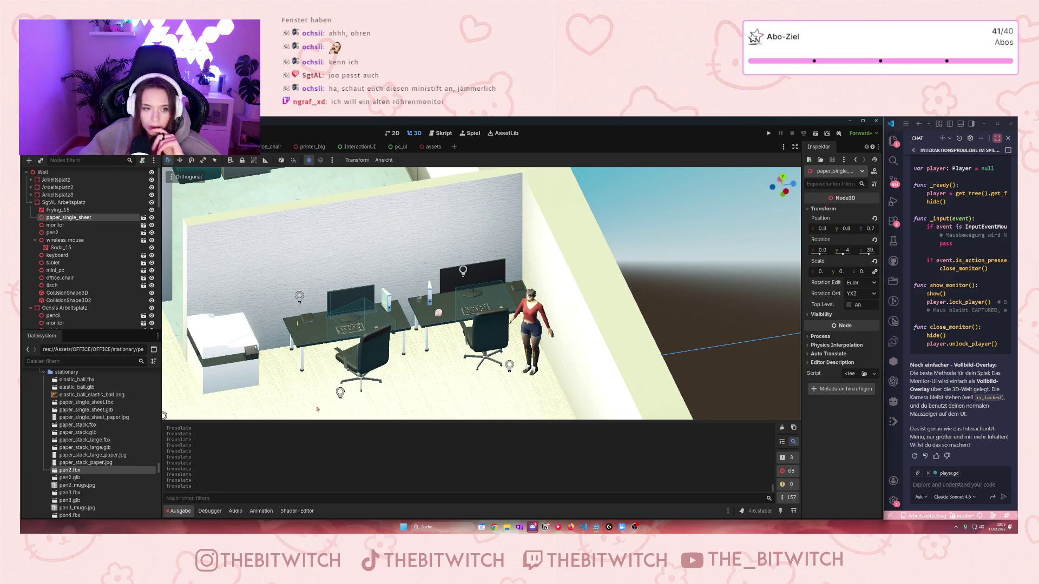
Step: Collapse the Ochsis Arbeitsplatz group and select Arbeitsplatz4 in the Scene tree
{"action": "left_click", "coordinate": [30, 308]}
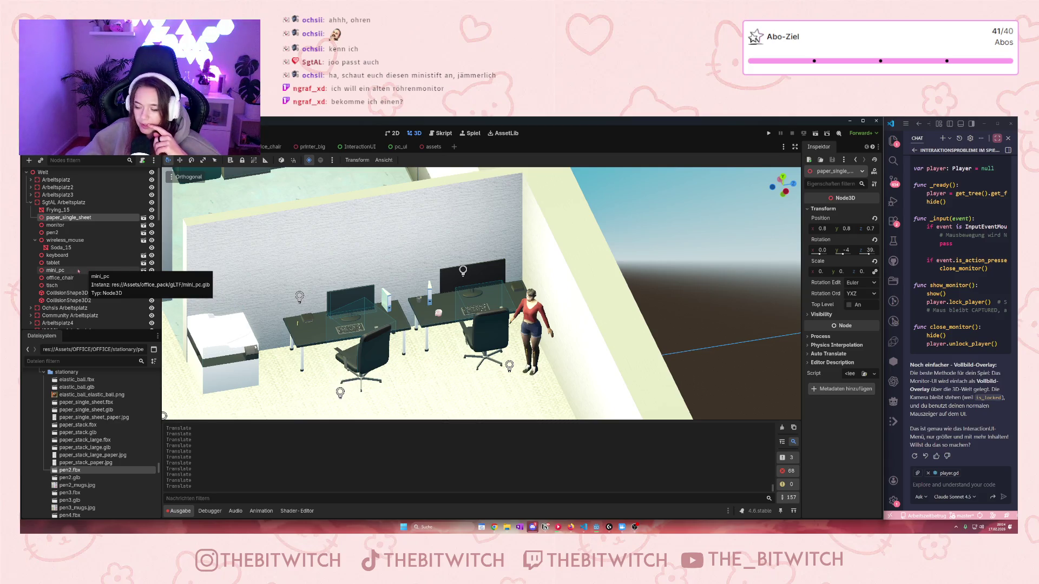
{"action": "scroll", "coordinate": [586, 307], "scroll_direction": "up", "scroll_amount": 5}
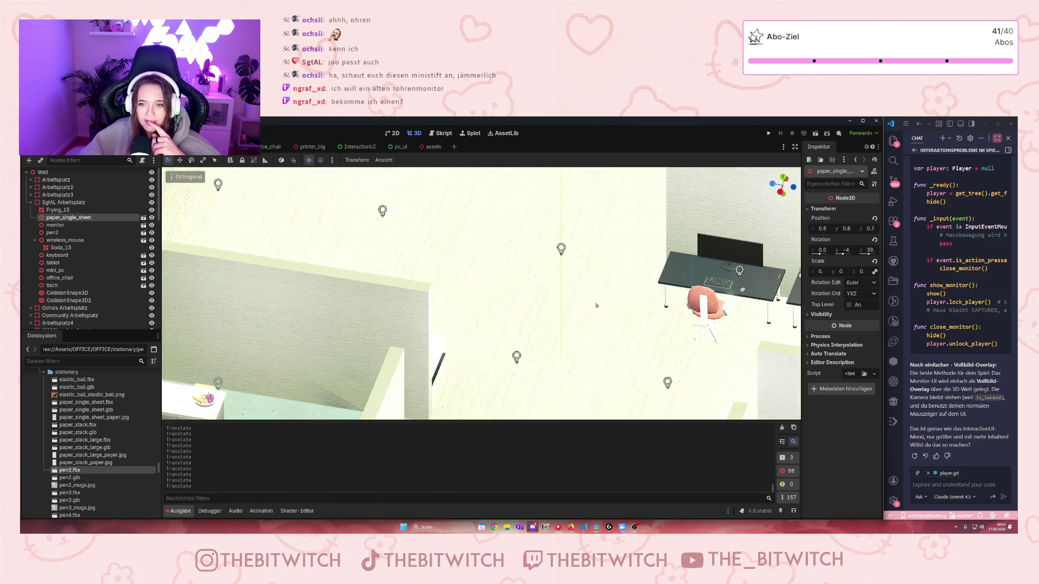
{"action": "scroll", "coordinate": [585, 307], "scroll_direction": "down", "scroll_amount": 5}
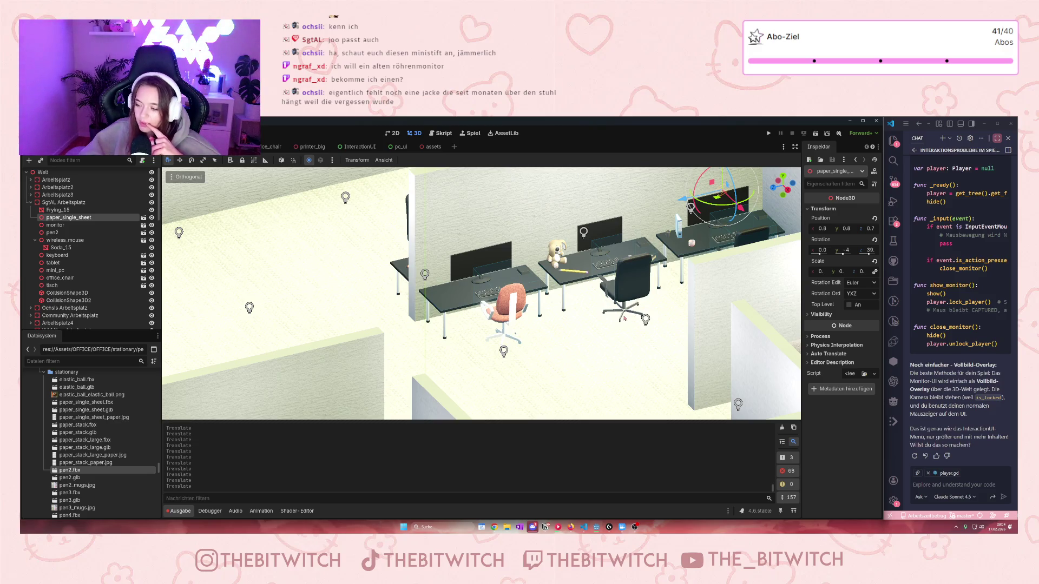
{"action": "scroll", "coordinate": [681, 361], "scroll_direction": "up", "scroll_amount": 5}
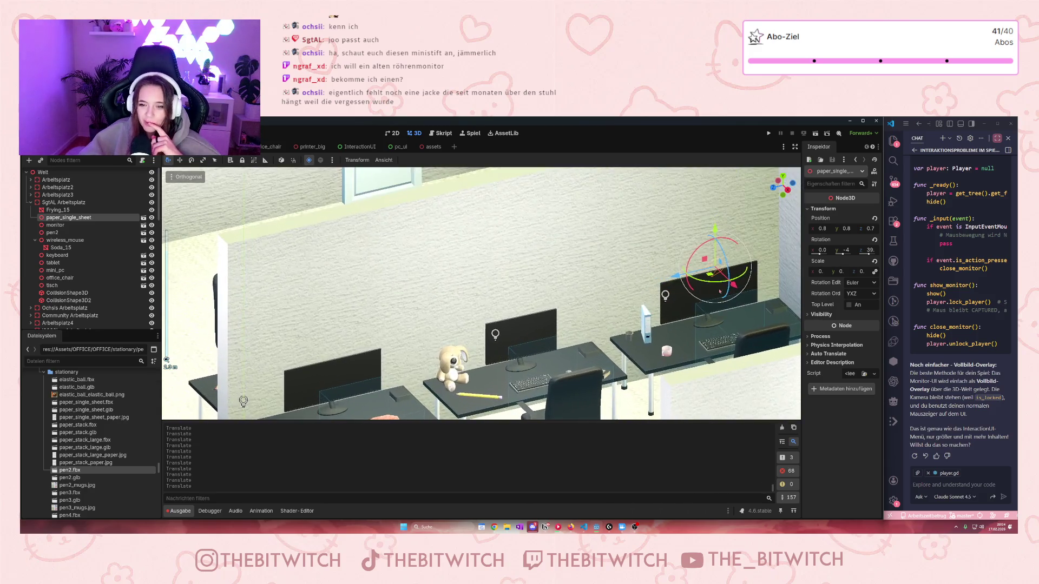
{"action": "scroll", "coordinate": [680, 362], "scroll_direction": "down", "scroll_amount": 3}
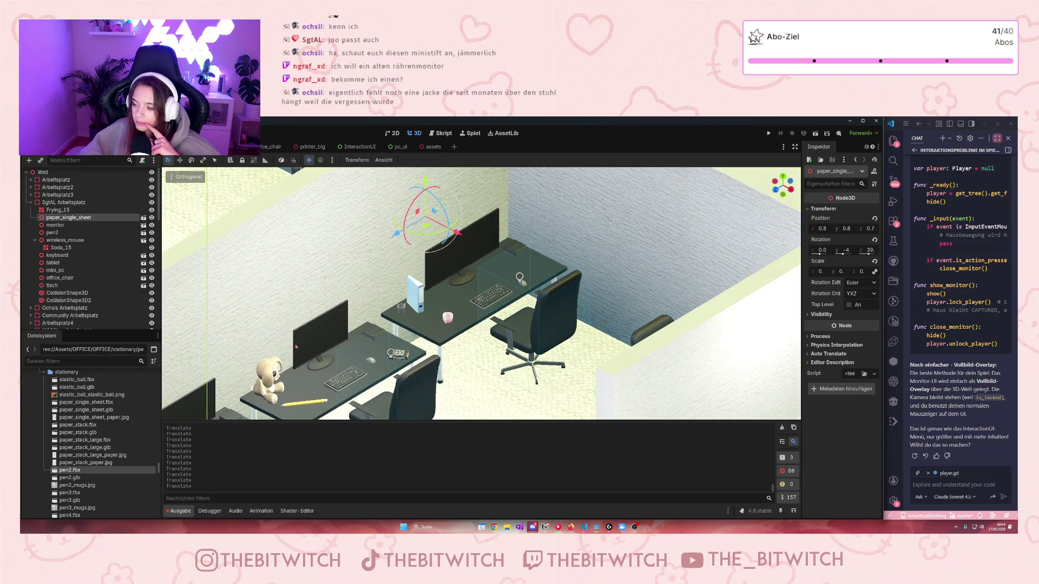
{"action": "scroll", "coordinate": [49, 303], "scroll_direction": "down", "scroll_amount": 2}
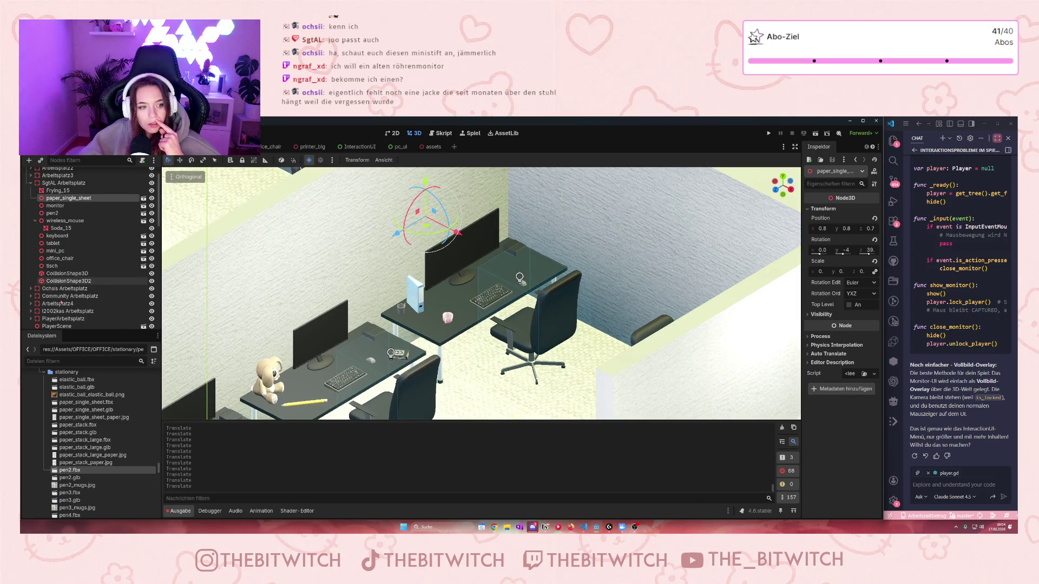
{"action": "left_click", "coordinate": [48, 305]}
Step: Frame the Arbeitsplatz4 desk and delete its ultrawide monitor
{"action": "key", "text": "f"}
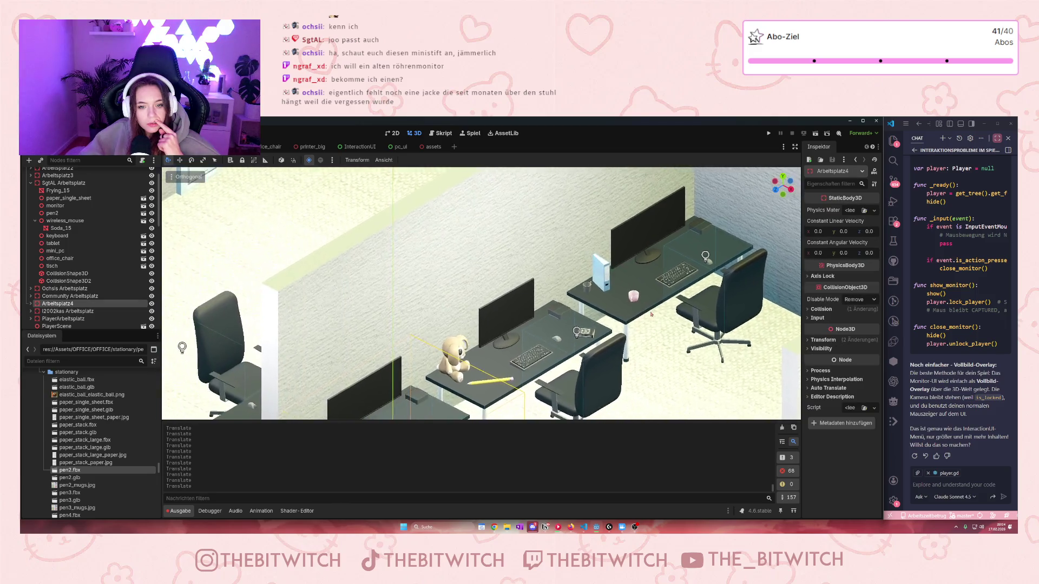
{"action": "left_click_drag", "start_coordinate": [660, 340], "coordinate": [681, 230]}
{"action": "scroll", "coordinate": [680, 231], "scroll_direction": "up", "scroll_amount": 5}
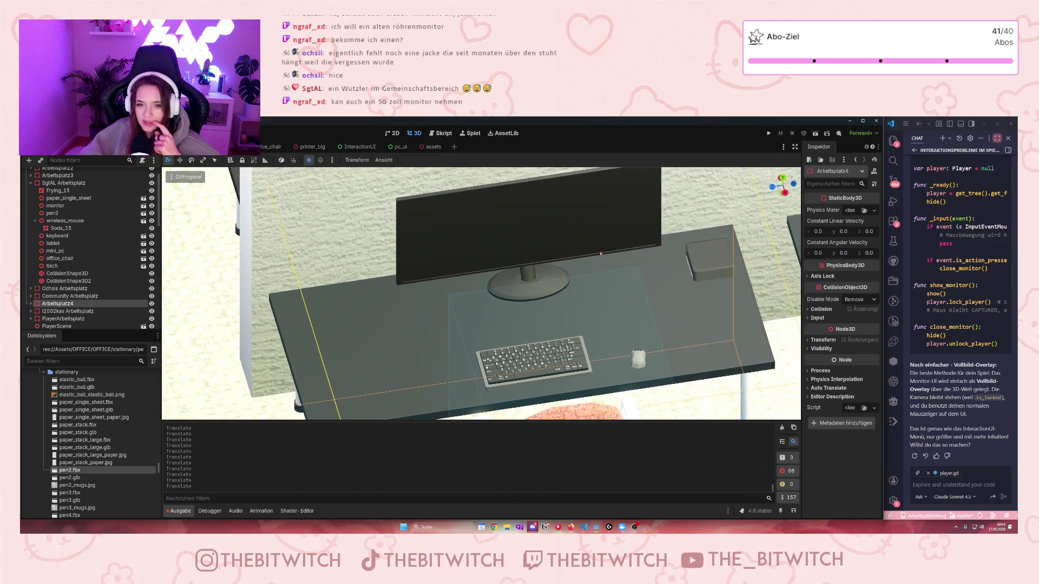
{"action": "left_click", "coordinate": [588, 225]}
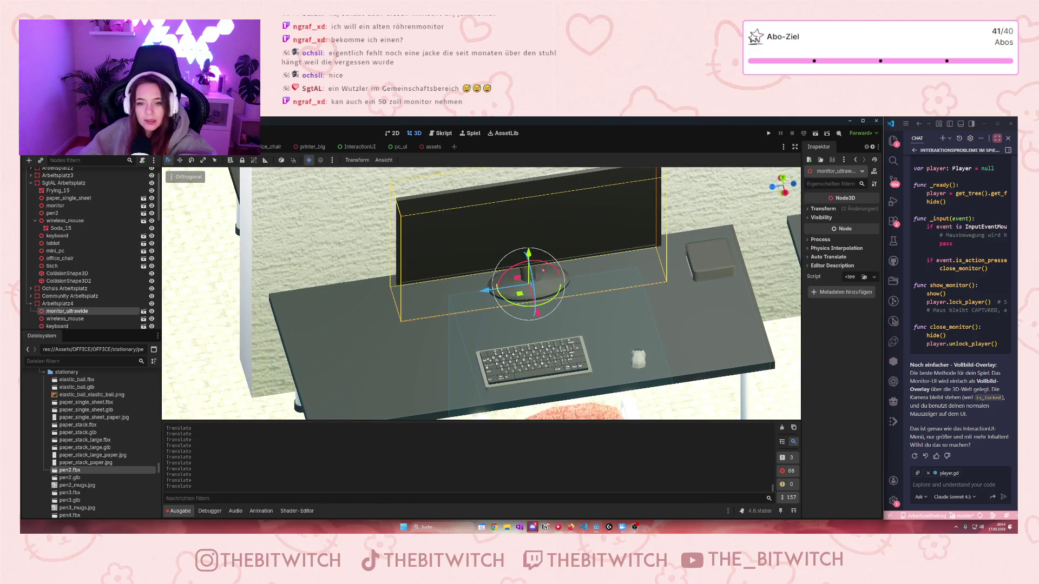
{"action": "key", "text": "Delete"}
{"action": "left_click", "coordinate": [497, 331]}
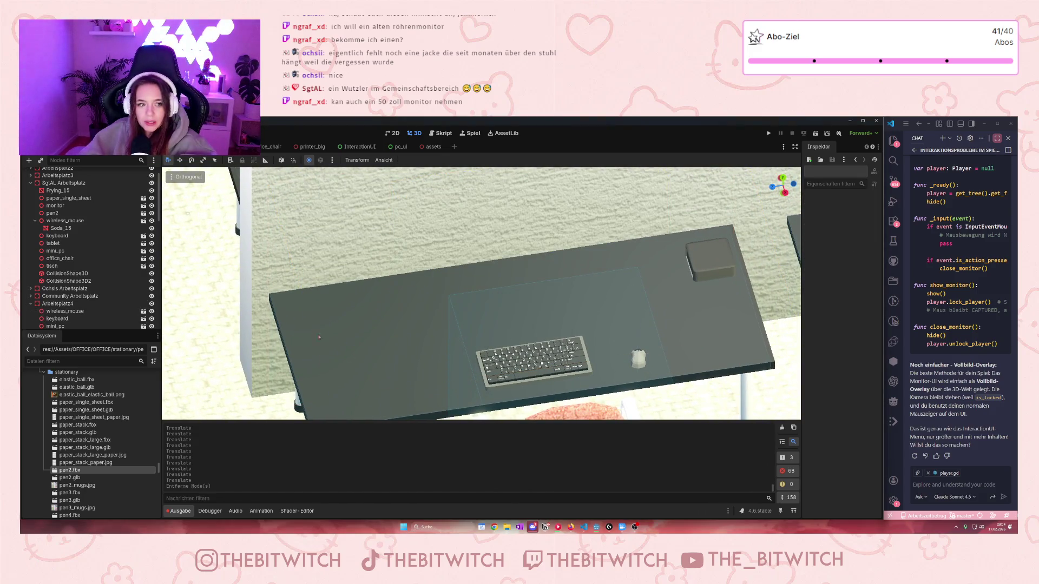
Step: Rename the Arbeitsplatz4 group to Sorindalls Arbeitsplatz
{"action": "double_click", "coordinate": [59, 304]}
{"action": "type", "text": "Sorindalls"}
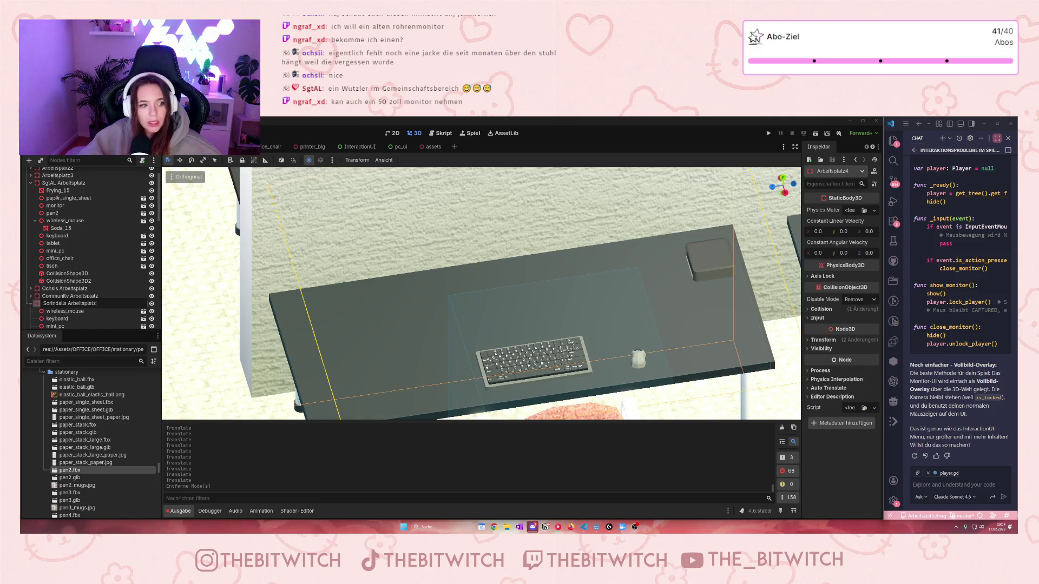
{"action": "key", "text": "Return"}
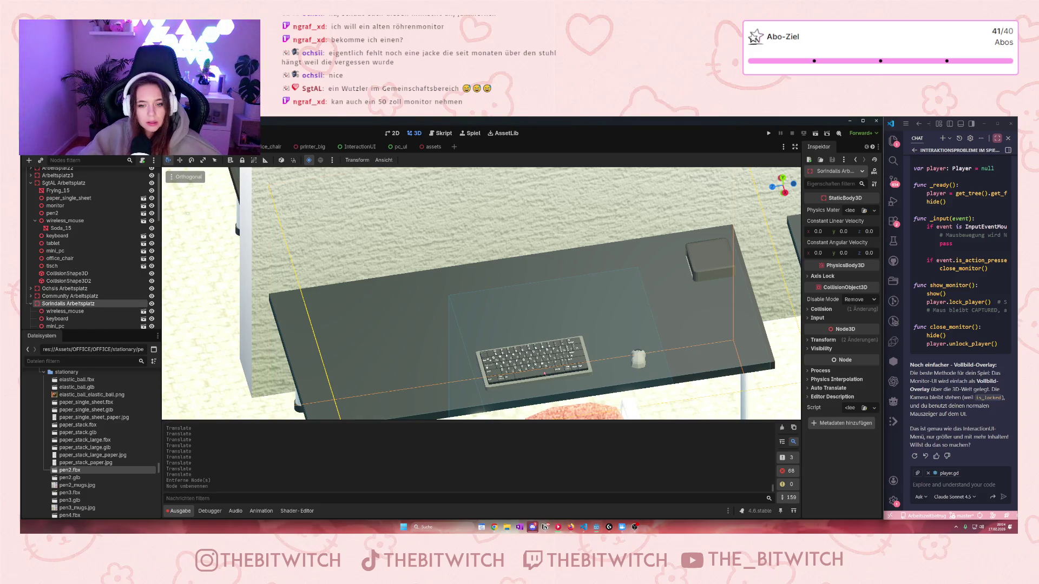
{"action": "left_click", "coordinate": [544, 374]}
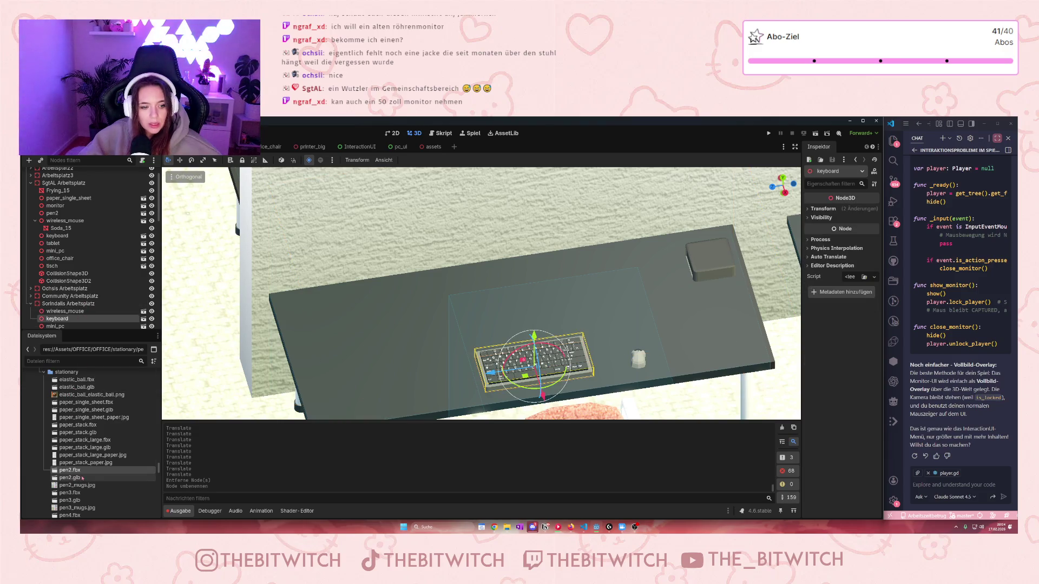
Step: Drag computer_tower_alt.glb and computer_tower.glb from the FileSystem into the scene
{"action": "scroll", "coordinate": [108, 482], "scroll_direction": "down", "scroll_amount": 6}
{"action": "scroll", "coordinate": [113, 483], "scroll_direction": "down", "scroll_amount": 10}
{"action": "scroll", "coordinate": [103, 436], "scroll_direction": "down", "scroll_amount": 8}
{"action": "scroll", "coordinate": [108, 436], "scroll_direction": "down", "scroll_amount": 10}
{"action": "scroll", "coordinate": [108, 442], "scroll_direction": "down", "scroll_amount": 10}
{"action": "scroll", "coordinate": [110, 451], "scroll_direction": "up", "scroll_amount": 5}
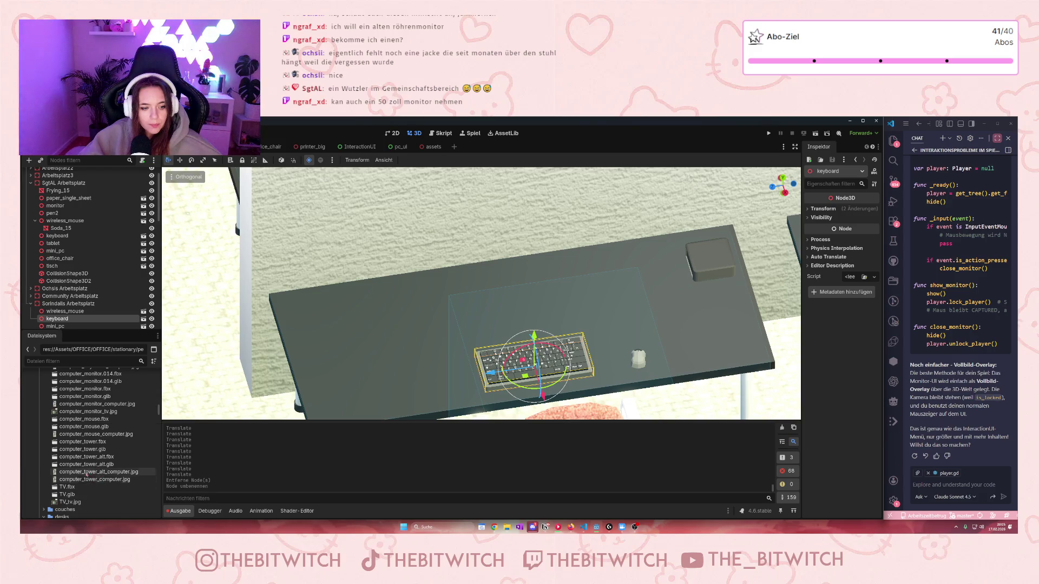
{"action": "mouse_move", "coordinate": [87, 464]}
{"action": "left_mouse_down"}
{"action": "mouse_move", "coordinate": [427, 315]}
{"action": "mouse_move", "coordinate": [441, 334]}
{"action": "mouse_move", "coordinate": [299, 383]}
{"action": "left_mouse_up"}
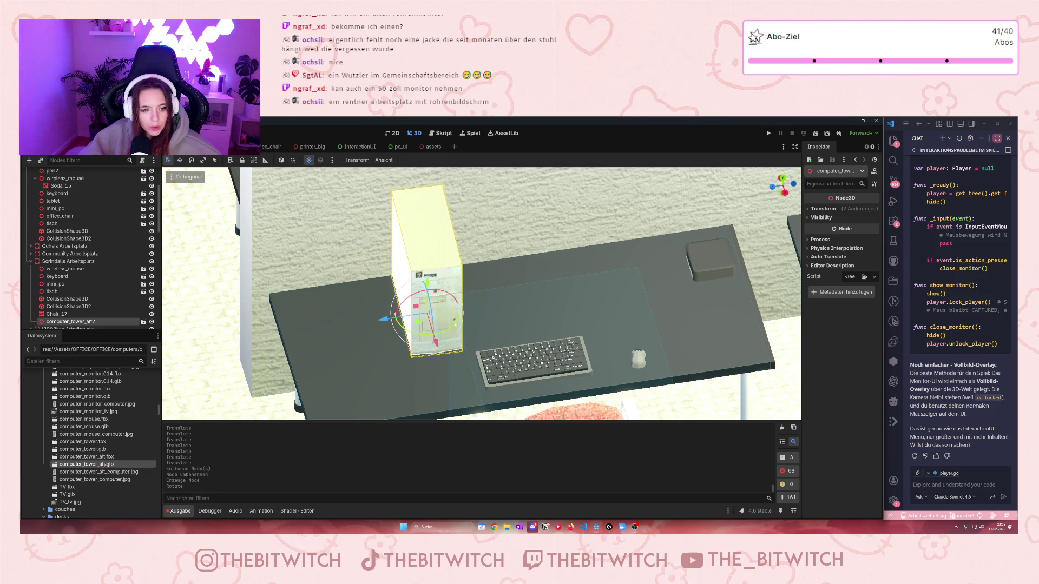
{"action": "mouse_move", "coordinate": [77, 450]}
{"action": "left_mouse_down"}
{"action": "mouse_move", "coordinate": [217, 384]}
{"action": "mouse_move", "coordinate": [471, 308]}
{"action": "mouse_move", "coordinate": [536, 316]}
{"action": "mouse_move", "coordinate": [523, 320]}
{"action": "mouse_move", "coordinate": [543, 331]}
{"action": "left_mouse_up"}
Step: Delete the extra computer_tower2 node, keeping only computer_tower_alt2
{"action": "scroll", "coordinate": [543, 332], "scroll_direction": "down", "scroll_amount": 5}
{"action": "scroll", "coordinate": [475, 346], "scroll_direction": "up", "scroll_amount": 3}
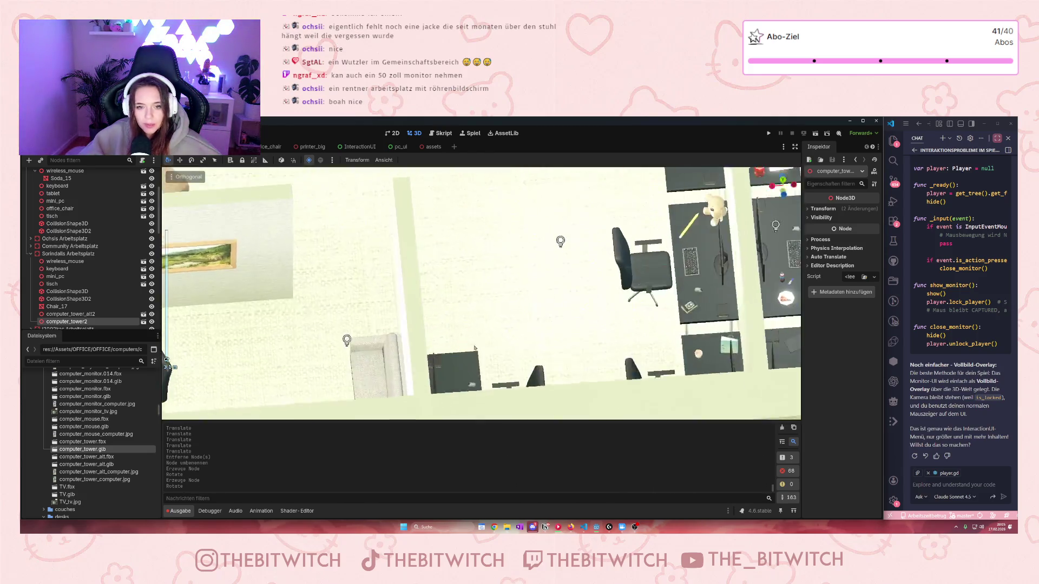
{"action": "scroll", "coordinate": [474, 346], "scroll_direction": "up", "scroll_amount": 5}
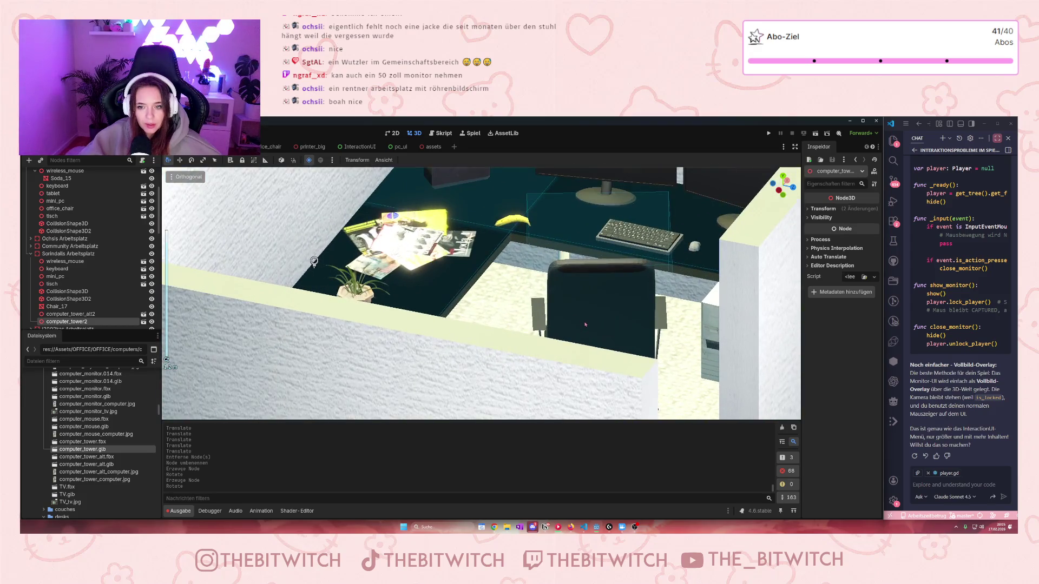
{"action": "scroll", "coordinate": [585, 325], "scroll_direction": "down", "scroll_amount": 5}
{"action": "scroll", "coordinate": [695, 353], "scroll_direction": "up", "scroll_amount": 5}
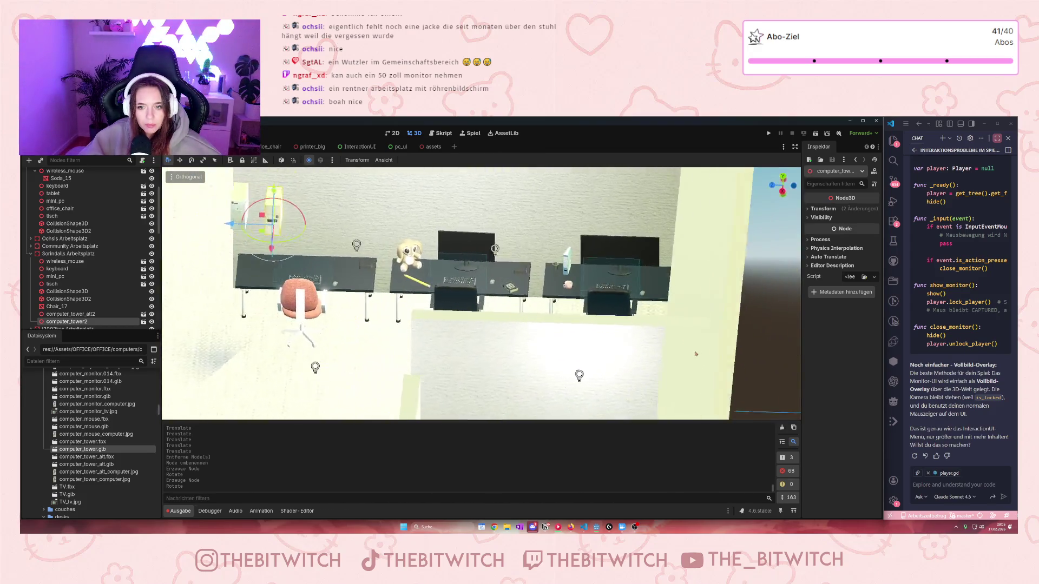
{"action": "scroll", "coordinate": [533, 265], "scroll_direction": "up", "scroll_amount": 5}
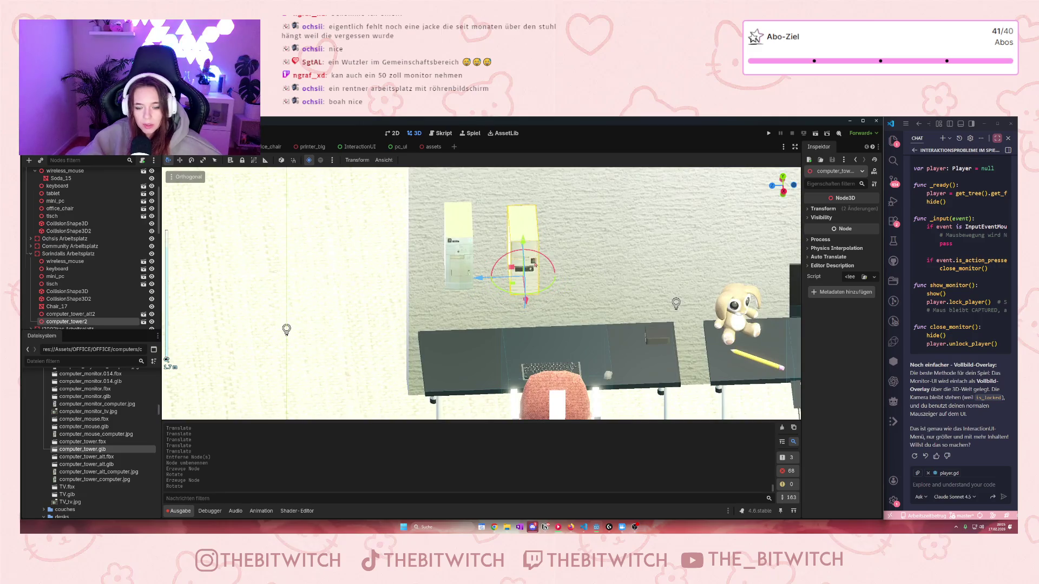
{"action": "key", "text": "Delete"}
{"action": "left_click", "coordinate": [505, 332]}
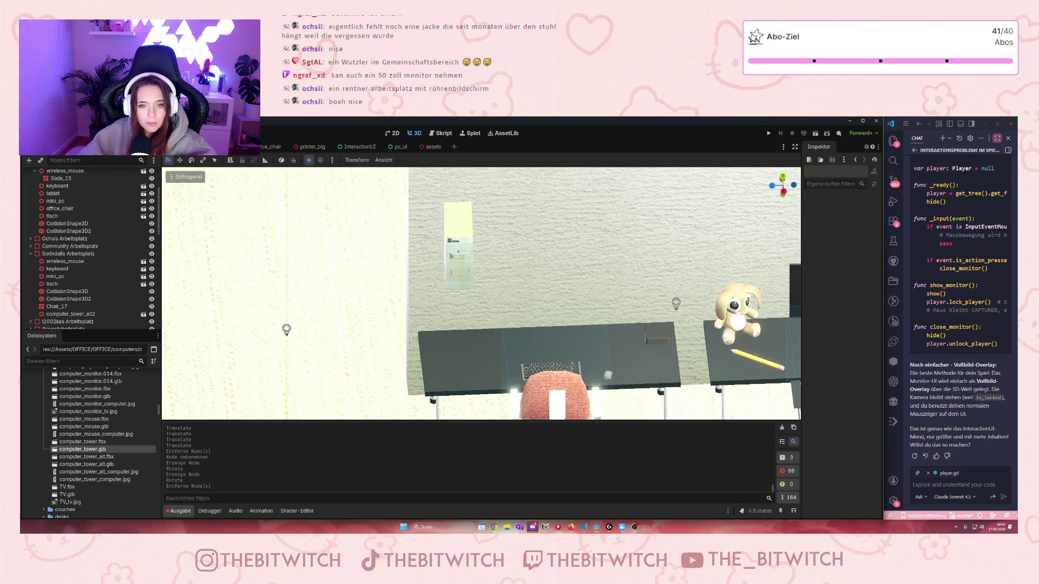
Step: Lower and rotate computer_tower_alt2 onto the floor beside the office chair, undoing one overshoot
{"action": "left_click", "coordinate": [451, 255]}
{"action": "mouse_move", "coordinate": [469, 216]}
{"action": "left_mouse_down"}
{"action": "mouse_move", "coordinate": [475, 401]}
{"action": "mouse_move", "coordinate": [478, 339]}
{"action": "left_mouse_up"}
{"action": "scroll", "coordinate": [471, 357], "scroll_direction": "down", "scroll_amount": 5}
{"action": "scroll", "coordinate": [479, 368], "scroll_direction": "up", "scroll_amount": 4}
{"action": "left_click", "coordinate": [479, 339]}
{"action": "mouse_move", "coordinate": [468, 290]}
{"action": "left_mouse_down"}
{"action": "mouse_move", "coordinate": [471, 341]}
{"action": "mouse_move", "coordinate": [461, 340]}
{"action": "mouse_move", "coordinate": [487, 338]}
{"action": "mouse_move", "coordinate": [487, 300]}
{"action": "left_mouse_up"}
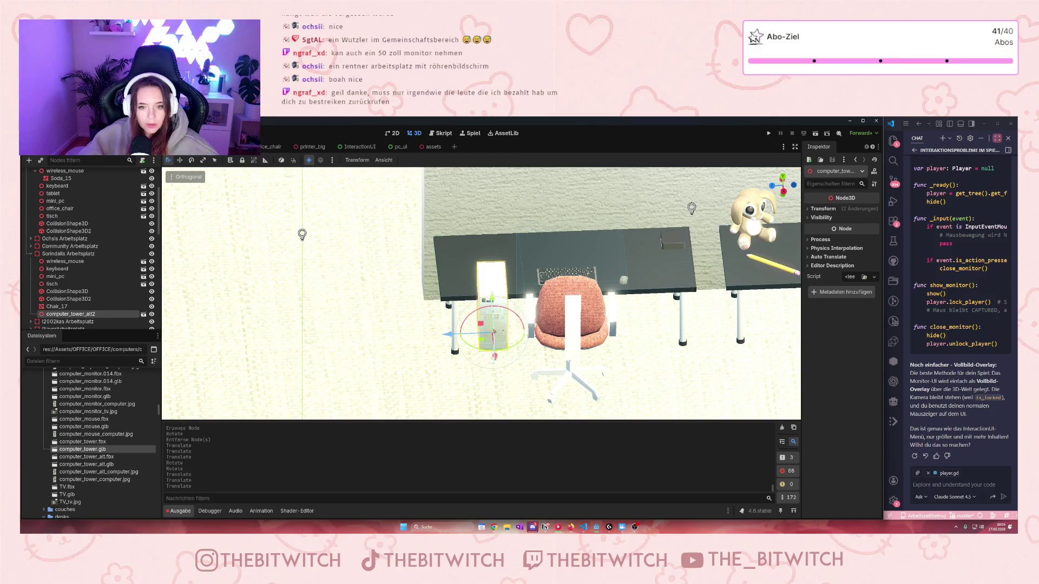
{"action": "key", "text": "ctrl+z"}
{"action": "mouse_move", "coordinate": [496, 393]}
{"action": "left_mouse_down"}
{"action": "mouse_move", "coordinate": [504, 331]}
{"action": "mouse_move", "coordinate": [448, 327]}
{"action": "left_mouse_up"}
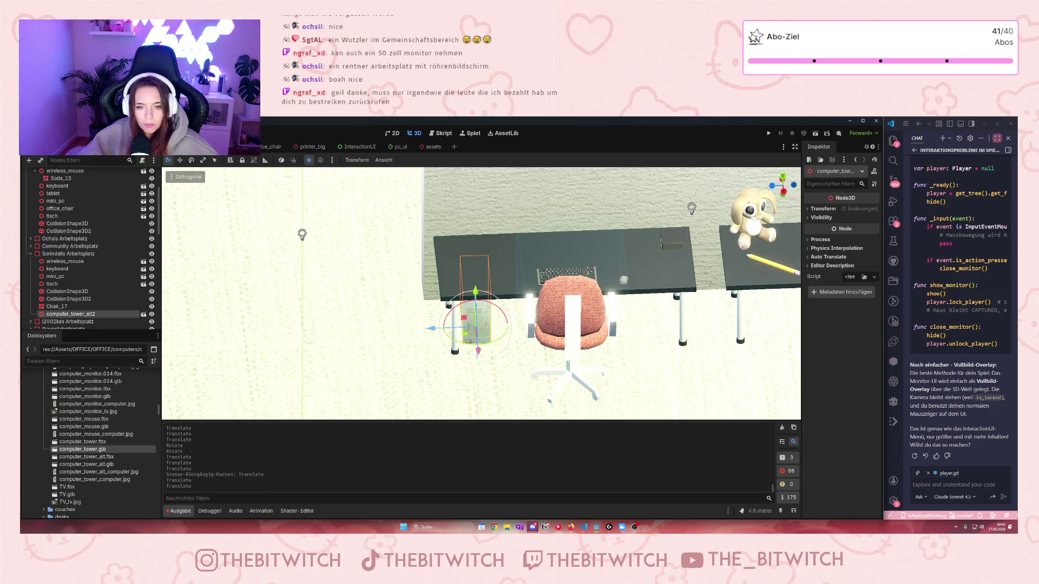
{"action": "left_click_drag", "start_coordinate": [475, 292], "coordinate": [479, 293]}
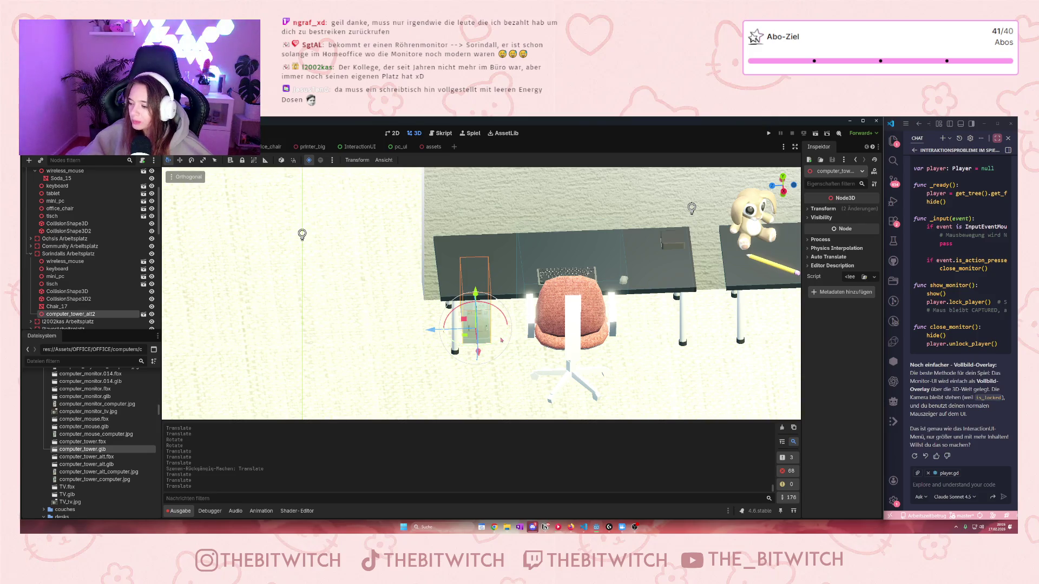
{"action": "left_click", "coordinate": [424, 146]}
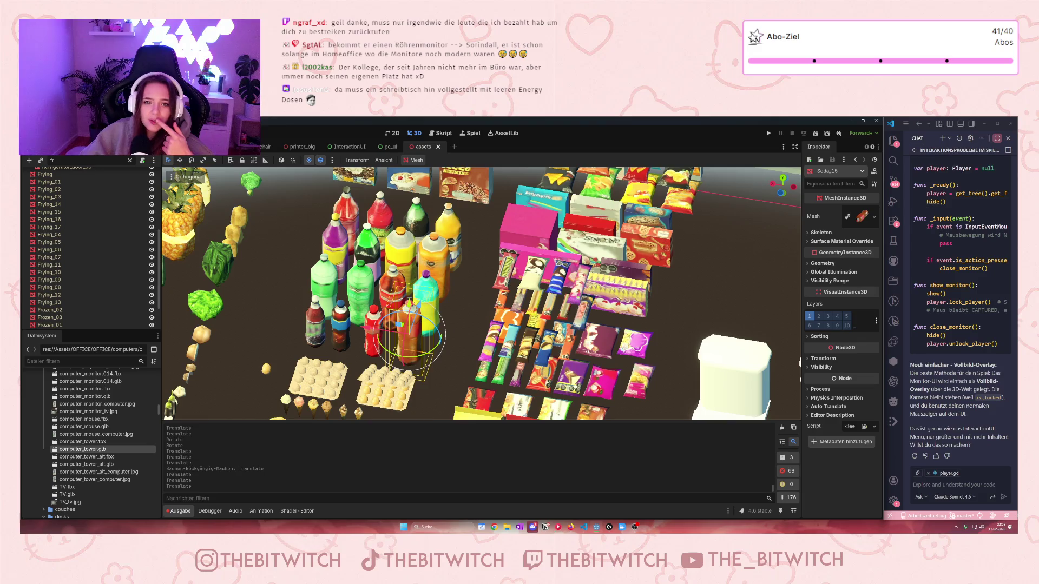
{"action": "scroll", "coordinate": [486, 294], "scroll_direction": "down", "scroll_amount": 5}
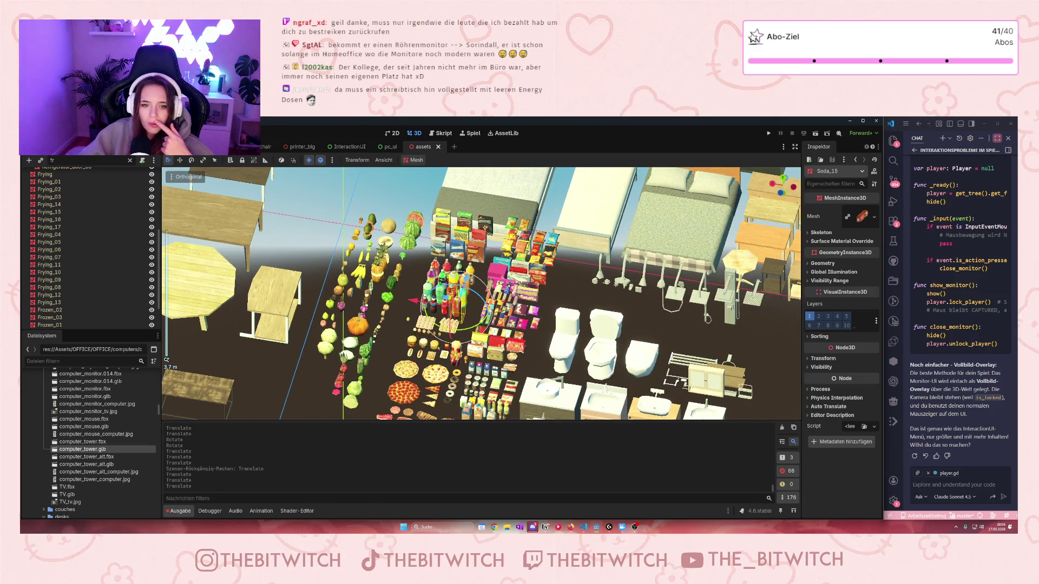
{"action": "scroll", "coordinate": [412, 379], "scroll_direction": "up", "scroll_amount": 4}
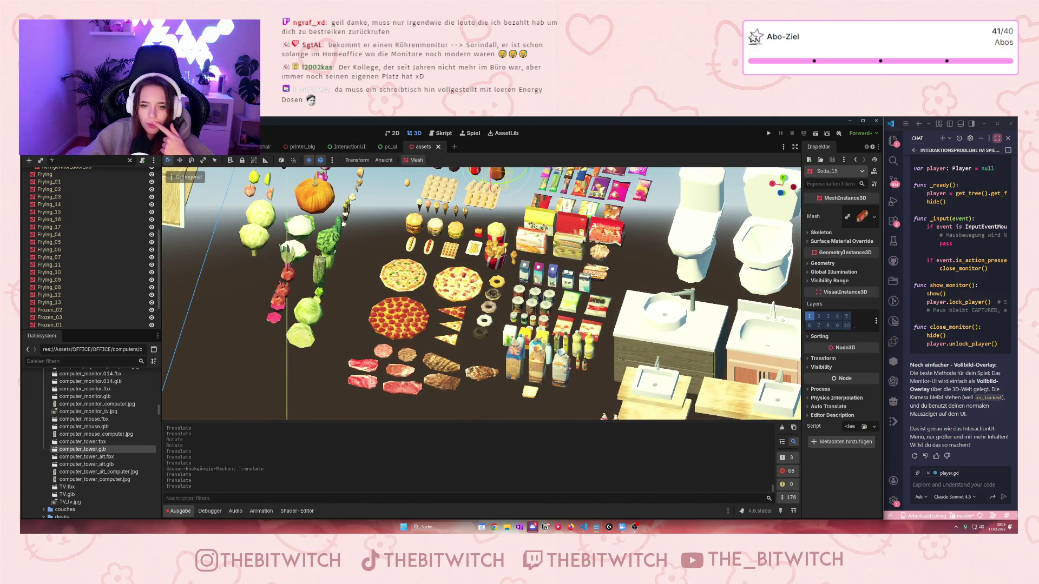
{"action": "scroll", "coordinate": [479, 379], "scroll_direction": "up", "scroll_amount": 10}
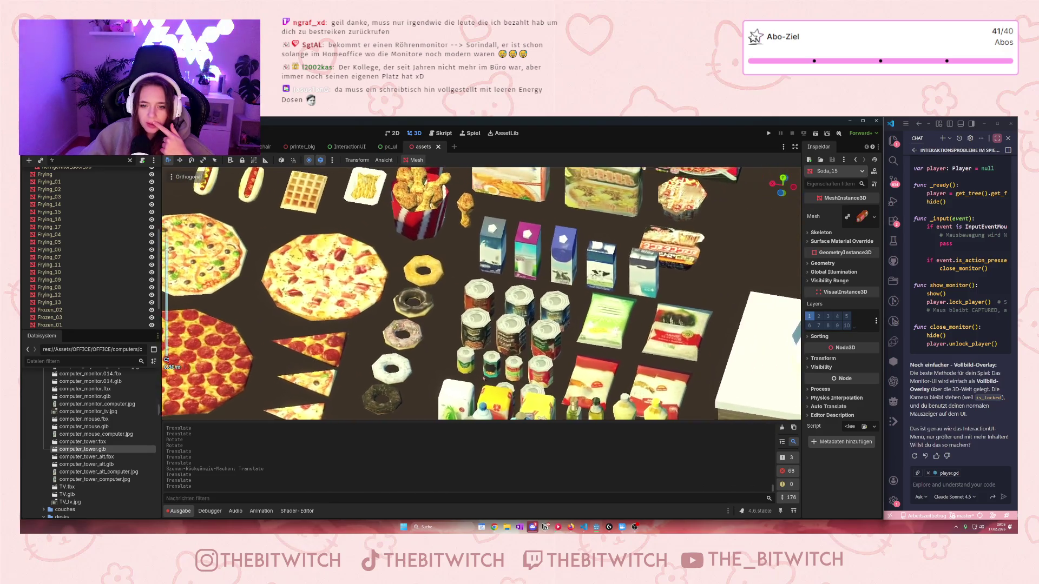
{"action": "scroll", "coordinate": [479, 379], "scroll_direction": "down", "scroll_amount": 6}
{"action": "scroll", "coordinate": [479, 379], "scroll_direction": "up", "scroll_amount": 5}
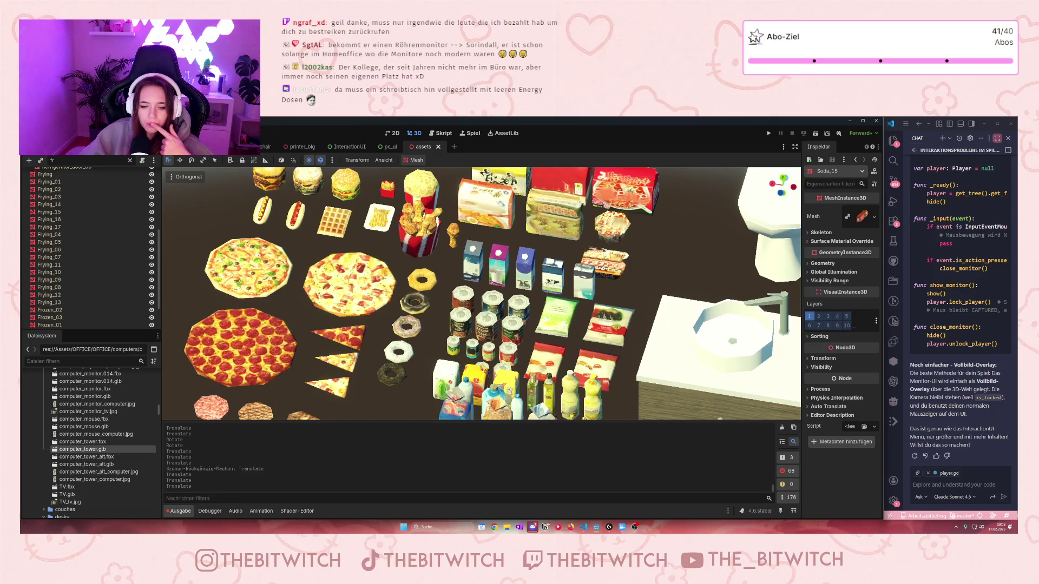
{"action": "scroll", "coordinate": [482, 294], "scroll_direction": "down", "scroll_amount": 4}
{"action": "left_click_drag", "start_coordinate": [481, 293], "coordinate": [335, 271]}
{"action": "scroll", "coordinate": [481, 294], "scroll_direction": "down", "scroll_amount": 4}
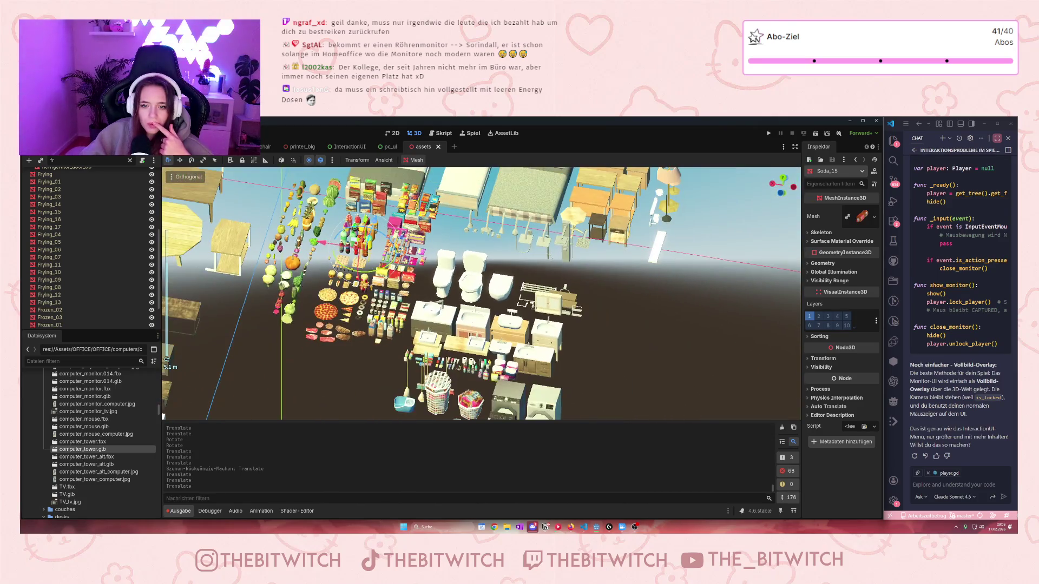
{"action": "scroll", "coordinate": [481, 294], "scroll_direction": "up", "scroll_amount": 5}
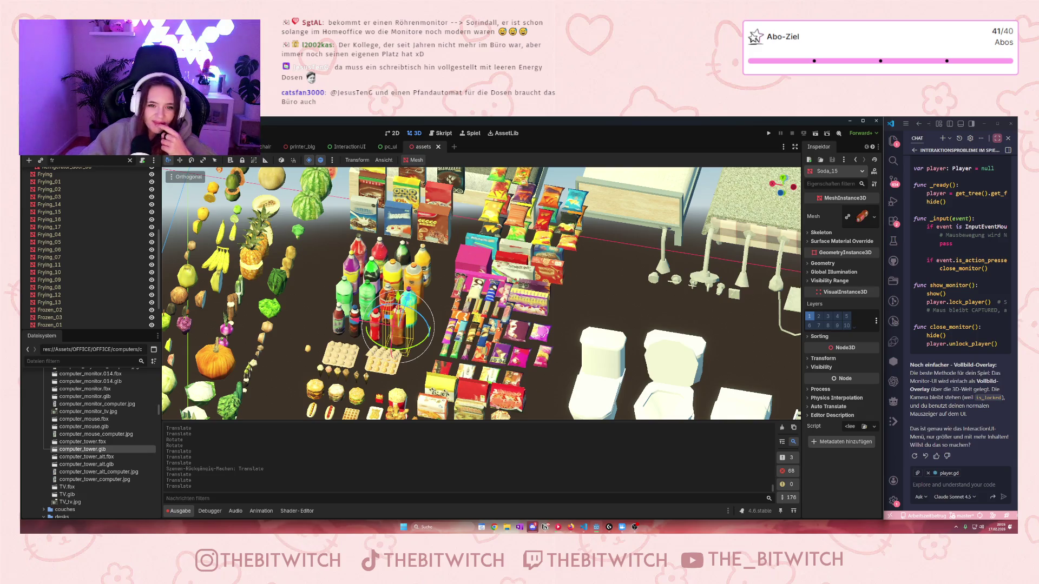
{"action": "scroll", "coordinate": [457, 221], "scroll_direction": "up", "scroll_amount": 3}
{"action": "scroll", "coordinate": [456, 221], "scroll_direction": "down", "scroll_amount": 3}
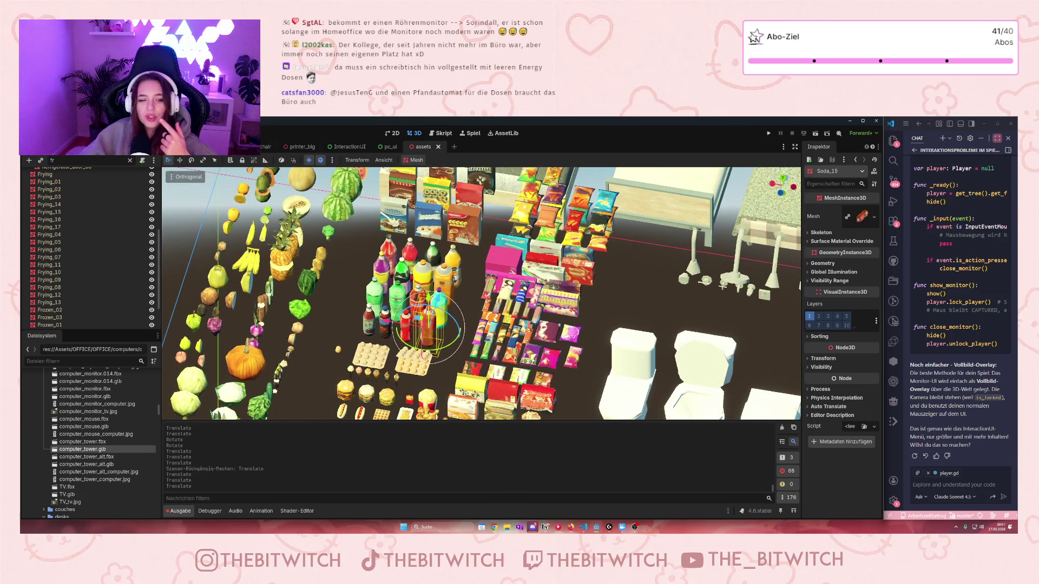
{"action": "key", "text": "ctrl+Tab"}
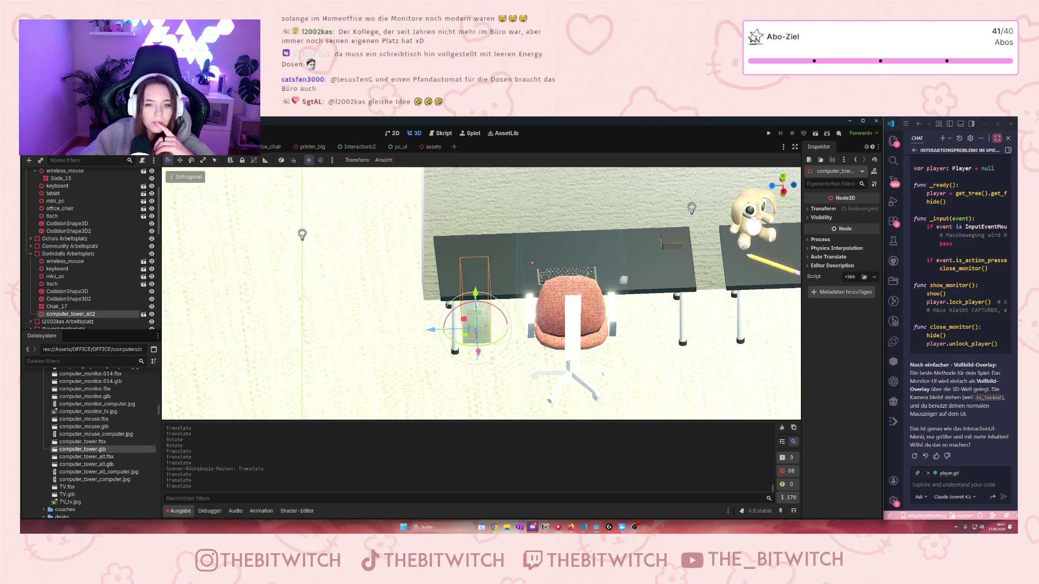
Step: Drop computer_monitor.glb onto the Sorindalls desk, slide it along X, and nudge the keyboard in front
{"action": "scroll", "coordinate": [107, 444], "scroll_direction": "up", "scroll_amount": 3}
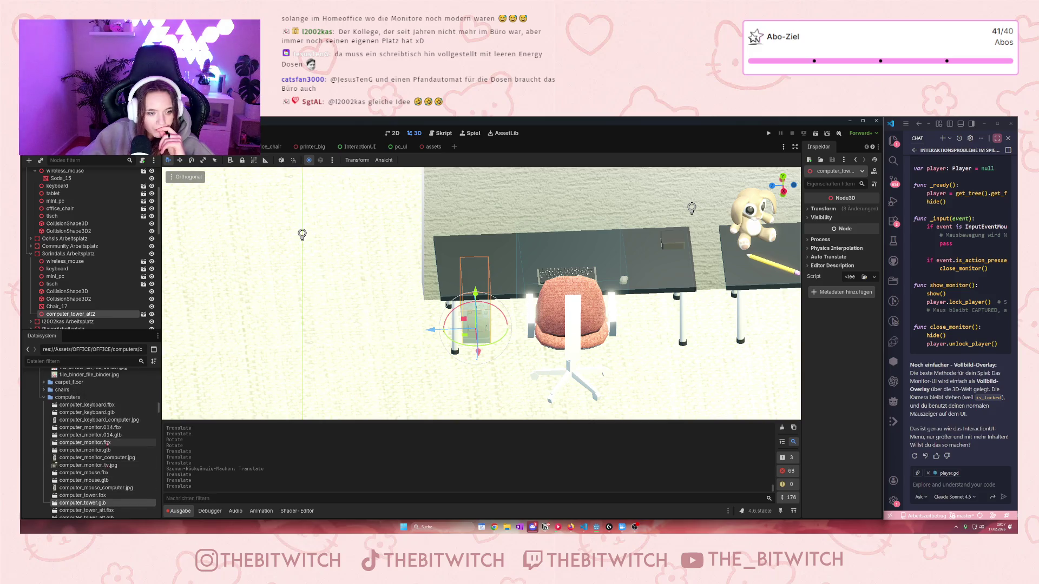
{"action": "scroll", "coordinate": [107, 442], "scroll_direction": "down", "scroll_amount": 1}
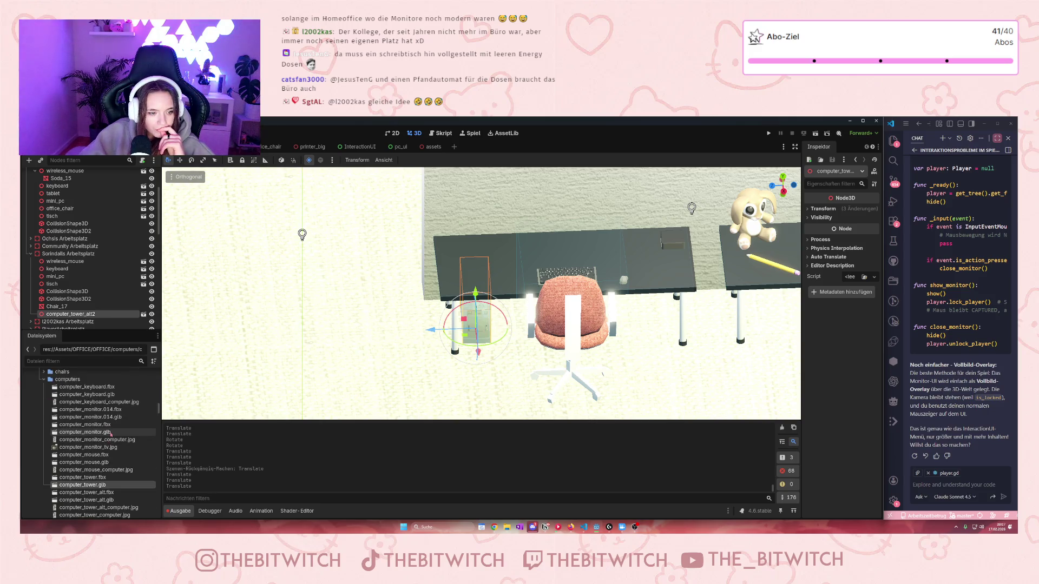
{"action": "mouse_move", "coordinate": [110, 435]}
{"action": "left_mouse_down"}
{"action": "mouse_move", "coordinate": [512, 265]}
{"action": "mouse_move", "coordinate": [560, 224]}
{"action": "mouse_move", "coordinate": [551, 378]}
{"action": "mouse_move", "coordinate": [545, 222]}
{"action": "mouse_move", "coordinate": [540, 370]}
{"action": "mouse_move", "coordinate": [527, 252]}
{"action": "mouse_move", "coordinate": [561, 277]}
{"action": "mouse_move", "coordinate": [592, 252]}
{"action": "left_mouse_up"}
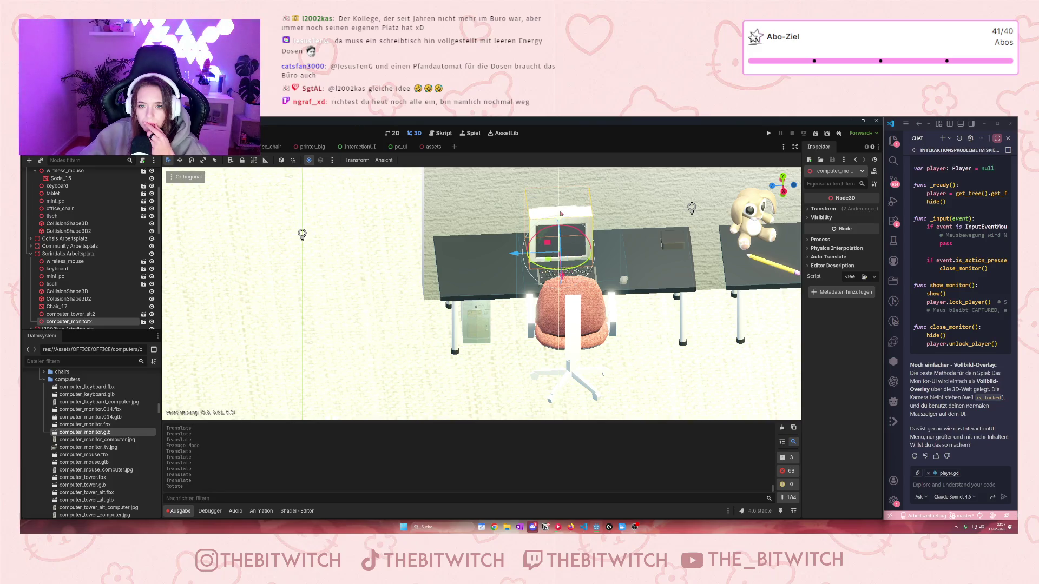
{"action": "scroll", "coordinate": [561, 210], "scroll_direction": "up", "scroll_amount": 5}
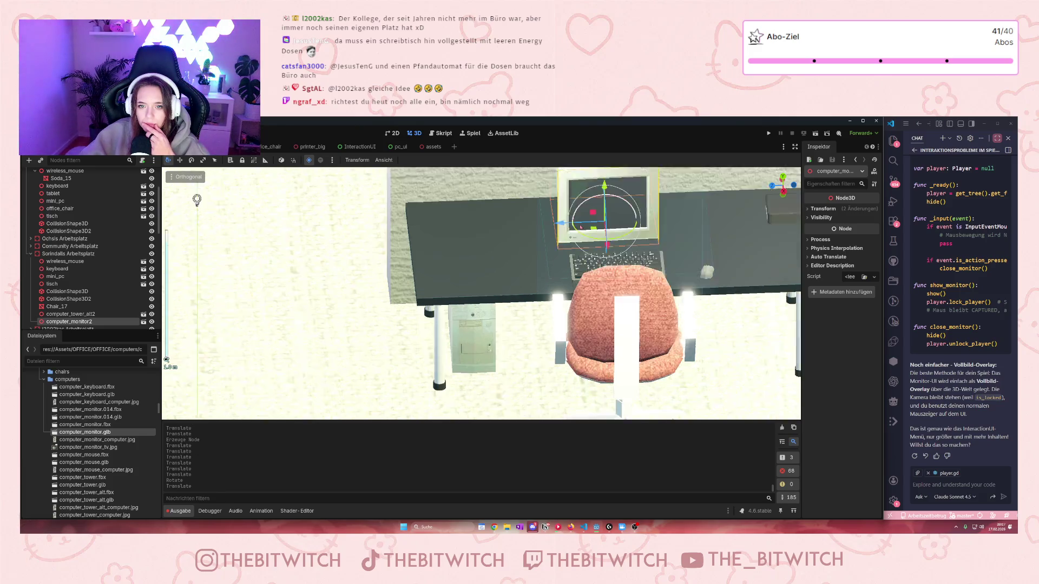
{"action": "mouse_move", "coordinate": [462, 315]}
{"action": "left_mouse_down"}
{"action": "mouse_move", "coordinate": [421, 364]}
{"action": "mouse_move", "coordinate": [598, 395]}
{"action": "left_mouse_up"}
{"action": "left_click_drag", "start_coordinate": [482, 282], "coordinate": [557, 304]}
{"action": "left_click", "coordinate": [547, 302]}
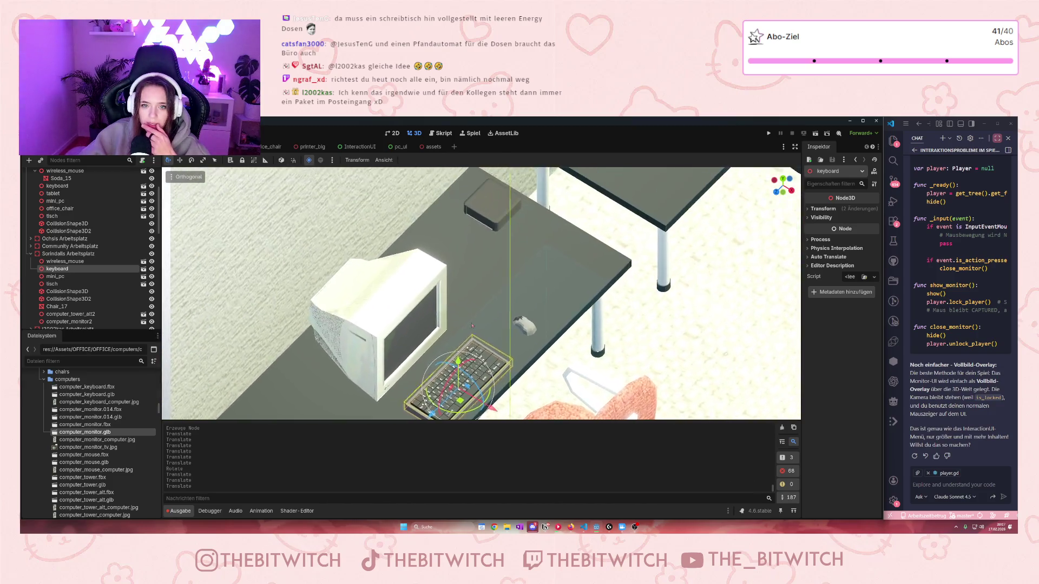
Step: Delete the mini_pc node from the Sorindalls desk, confirming with OK
{"action": "left_click", "coordinate": [490, 214]}
{"action": "key", "text": "Delete"}
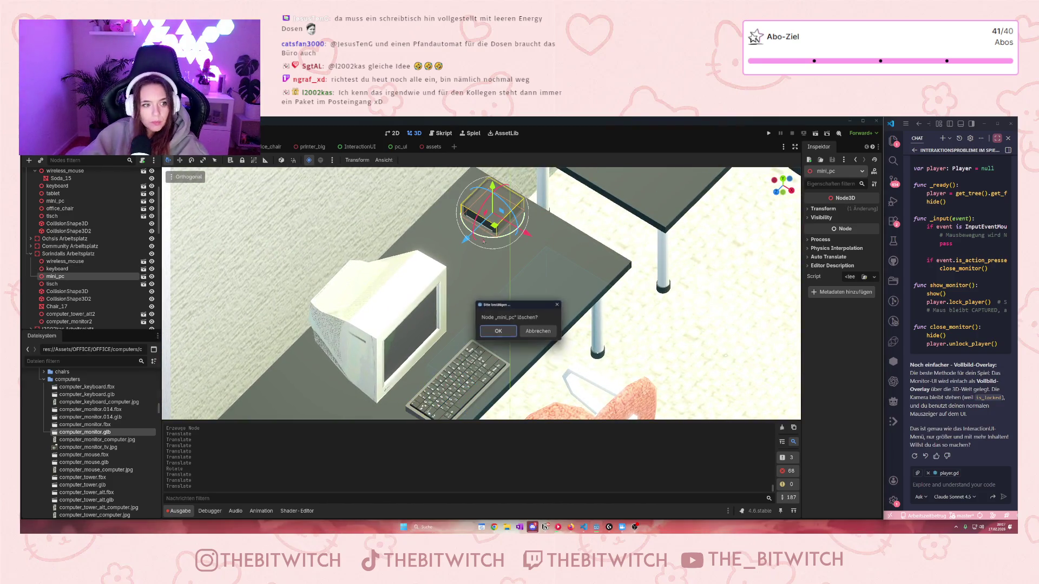
{"action": "left_click", "coordinate": [498, 331]}
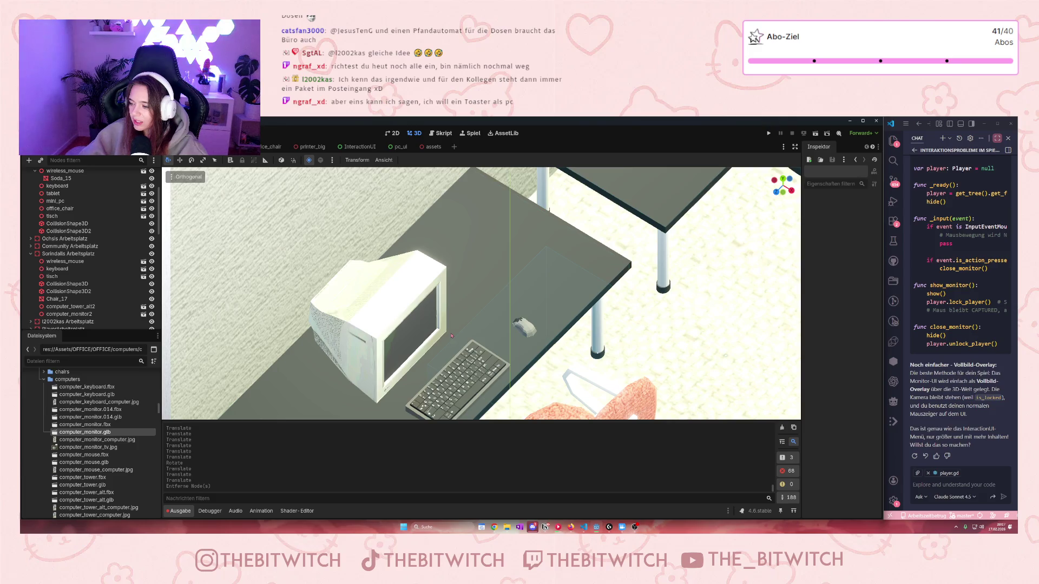
{"action": "scroll", "coordinate": [476, 303], "scroll_direction": "down", "scroll_amount": 3}
{"action": "scroll", "coordinate": [471, 301], "scroll_direction": "up", "scroll_amount": 5}
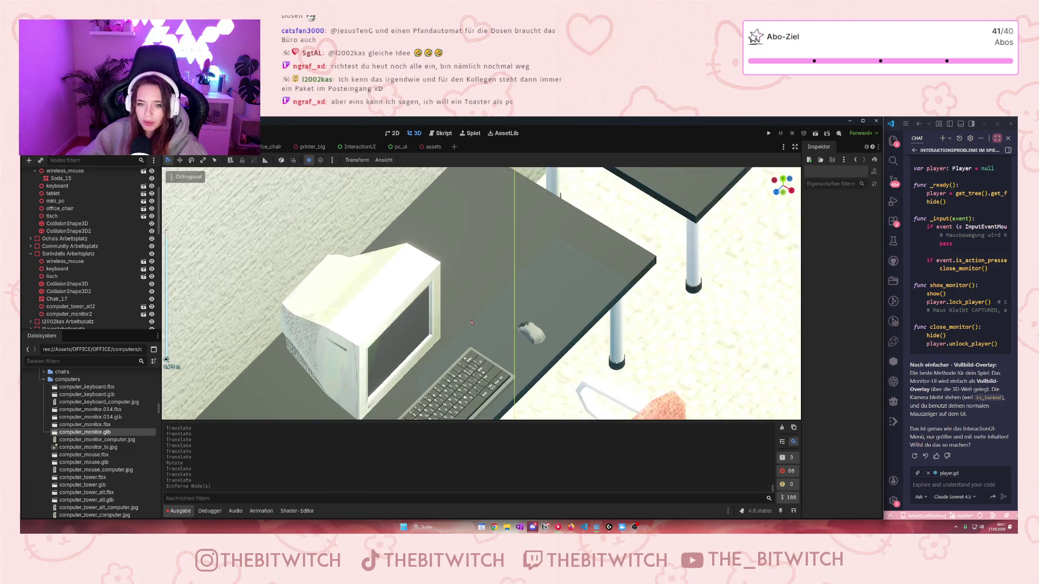
{"action": "scroll", "coordinate": [465, 298], "scroll_direction": "down", "scroll_amount": 4}
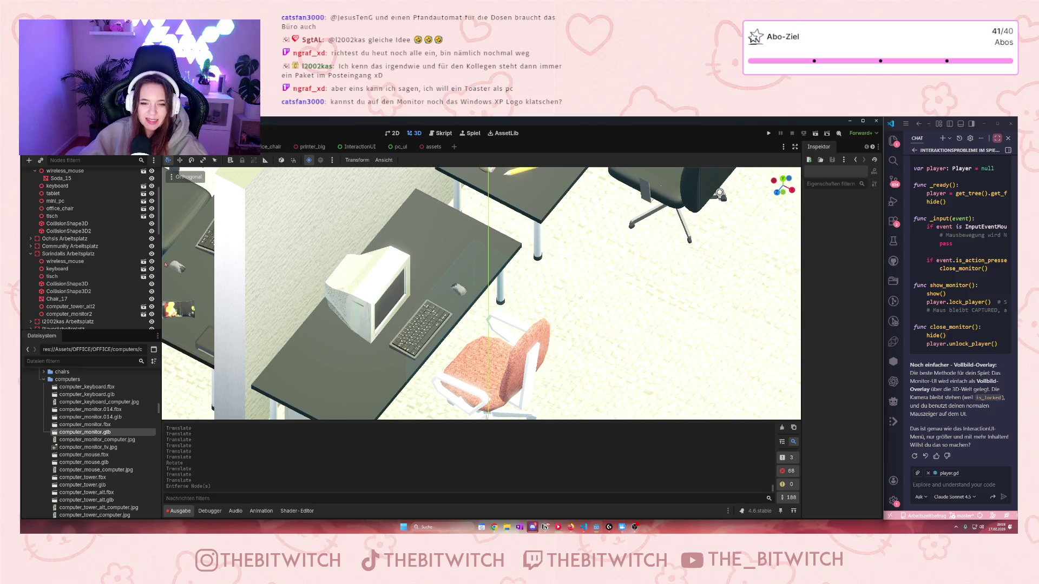
Step: Rename the Arbeitsplatz3 workstation to Grafs Arbeitsplatz
{"action": "scroll", "coordinate": [69, 277], "scroll_direction": "down", "scroll_amount": 3}
{"action": "scroll", "coordinate": [63, 244], "scroll_direction": "up", "scroll_amount": 5}
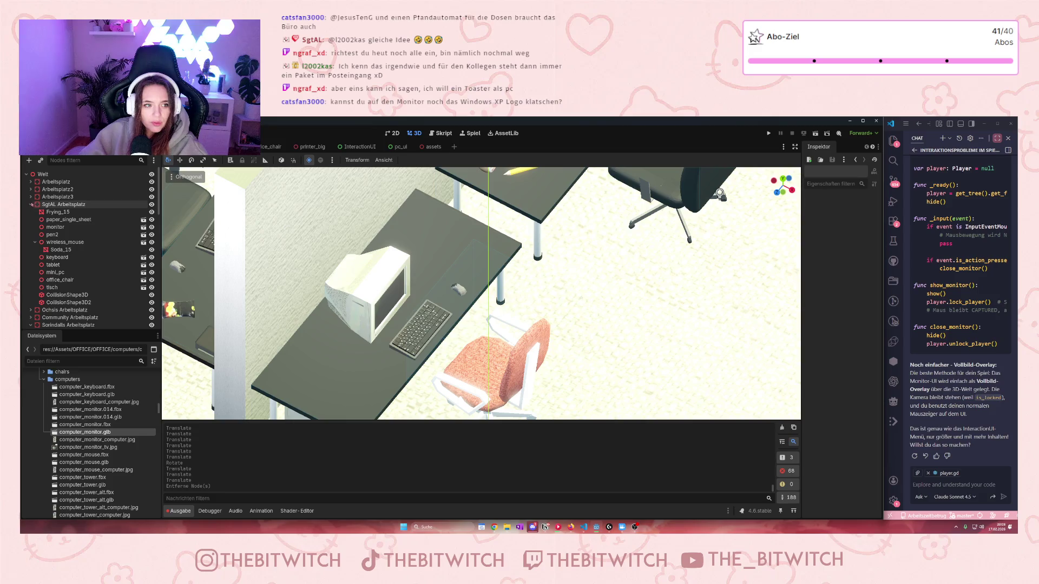
{"action": "double_click", "coordinate": [50, 197]}
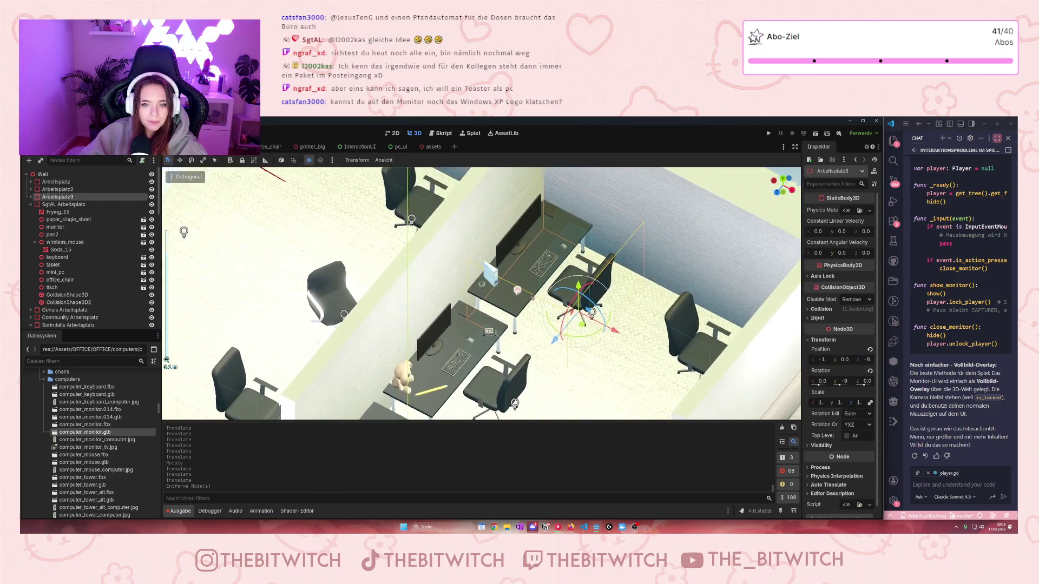
{"action": "left_click", "coordinate": [60, 198]}
{"action": "type", "text": "Grafs"}
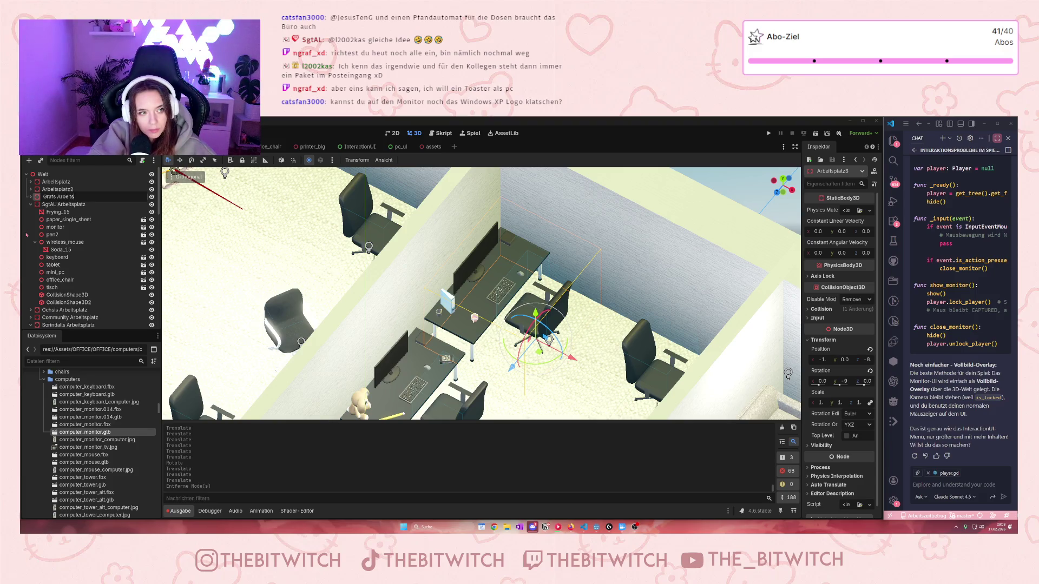
{"action": "type", "text": "z"}
{"action": "key", "text": "Return"}
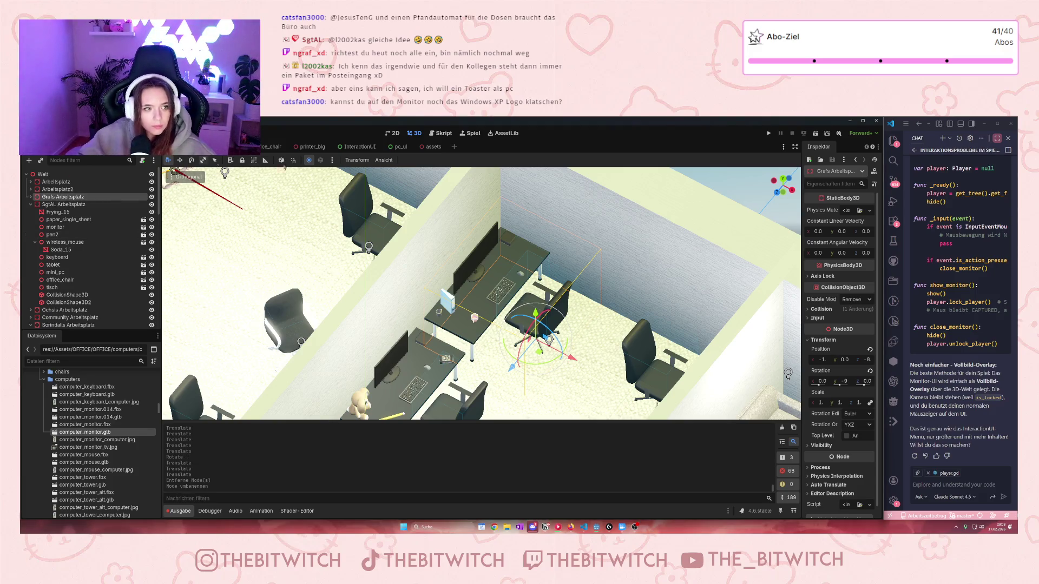
Step: Rename the Arbeitsplatz workstation to Franks Arbeitsplatz
{"action": "scroll", "coordinate": [481, 294], "scroll_direction": "down", "scroll_amount": 2}
{"action": "scroll", "coordinate": [547, 394], "scroll_direction": "up", "scroll_amount": 5}
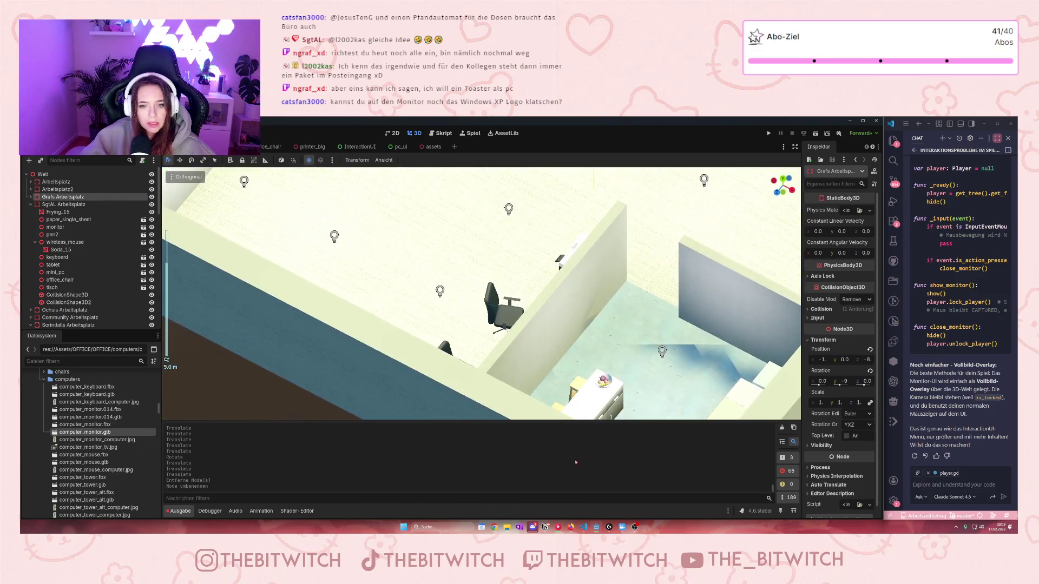
{"action": "scroll", "coordinate": [547, 394], "scroll_direction": "down", "scroll_amount": 5}
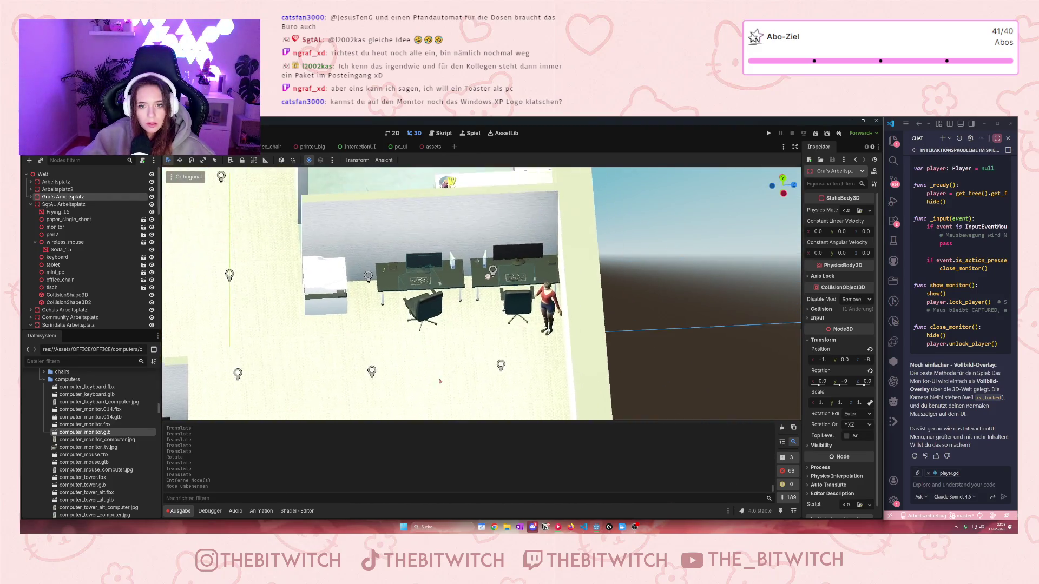
{"action": "left_click", "coordinate": [517, 260]}
{"action": "left_click", "coordinate": [57, 182]}
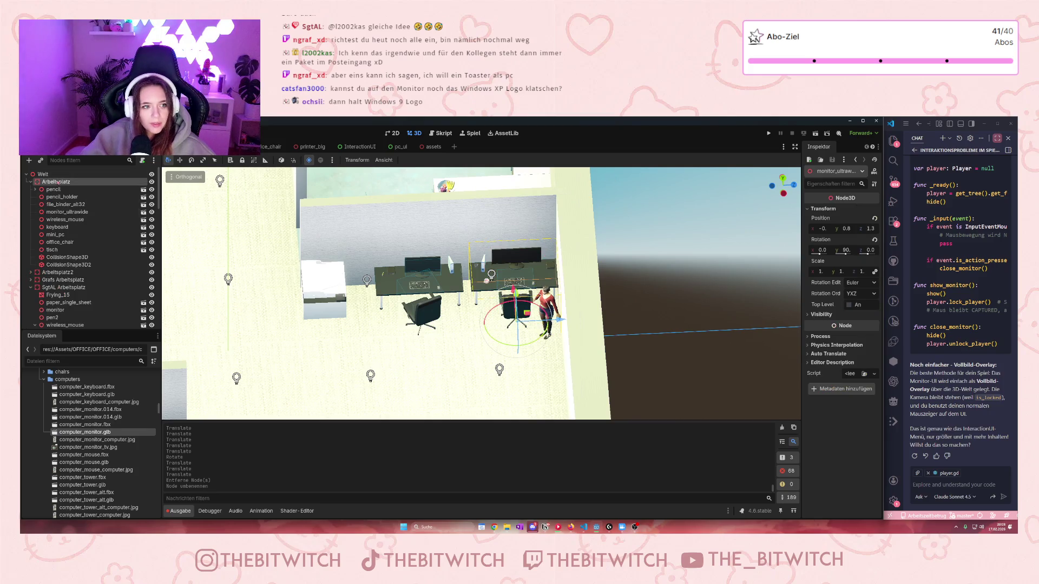
{"action": "left_click", "coordinate": [56, 182]}
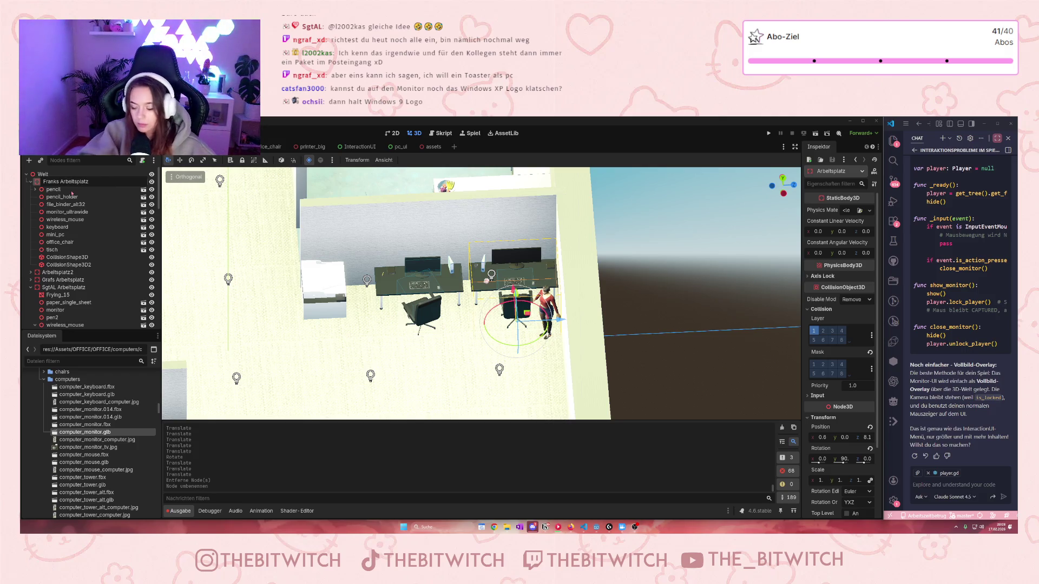
{"action": "key", "text": "Return"}
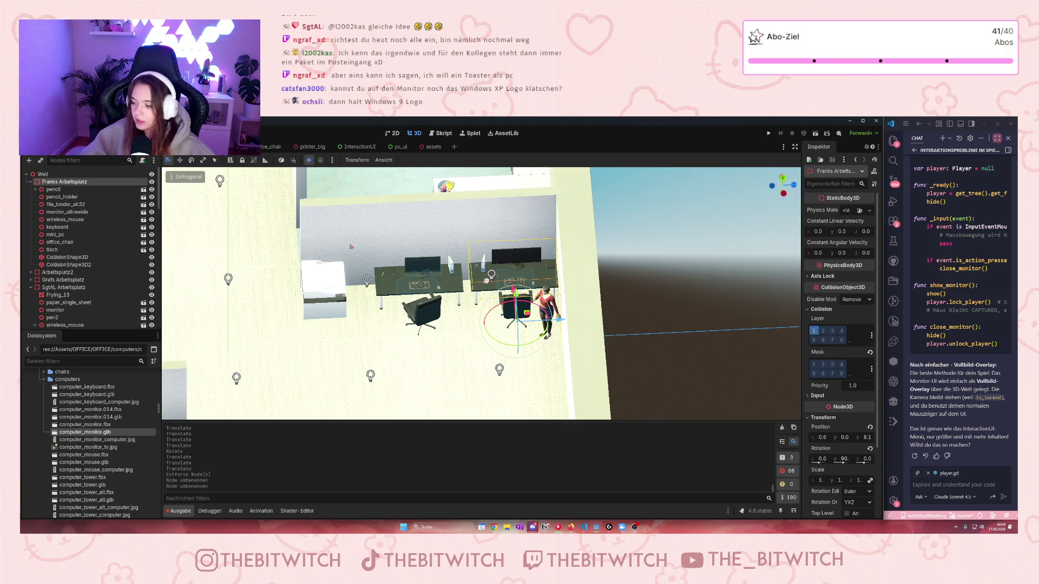
{"action": "scroll", "coordinate": [395, 301], "scroll_direction": "down", "scroll_amount": 2}
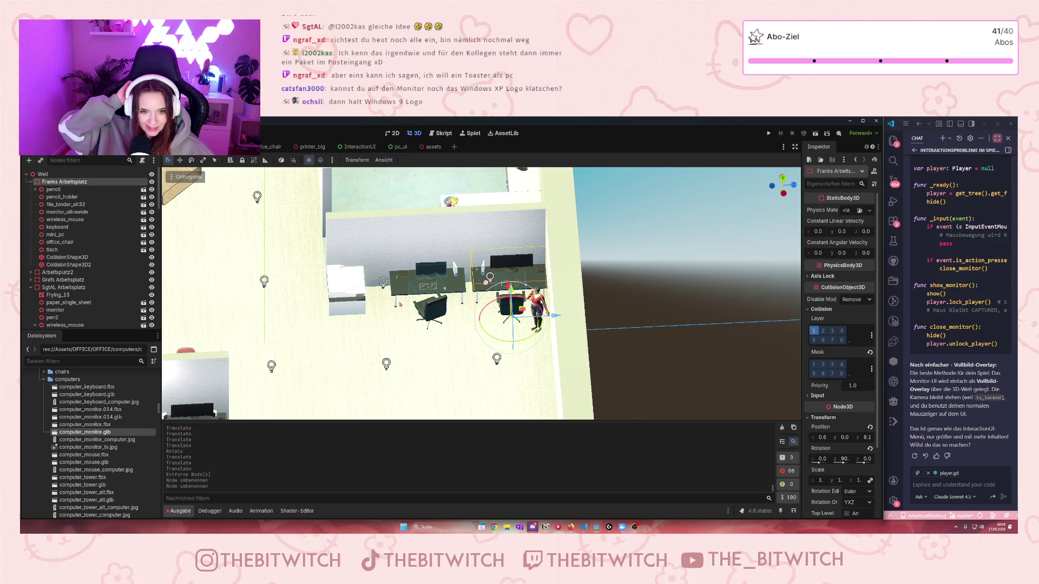
Step: Rotate computer_monitor2 slightly around the Y axis and nudge it a little to the right
{"action": "scroll", "coordinate": [400, 305], "scroll_direction": "up", "scroll_amount": 2}
{"action": "scroll", "coordinate": [433, 330], "scroll_direction": "up", "scroll_amount": 3}
{"action": "scroll", "coordinate": [345, 335], "scroll_direction": "up", "scroll_amount": 3}
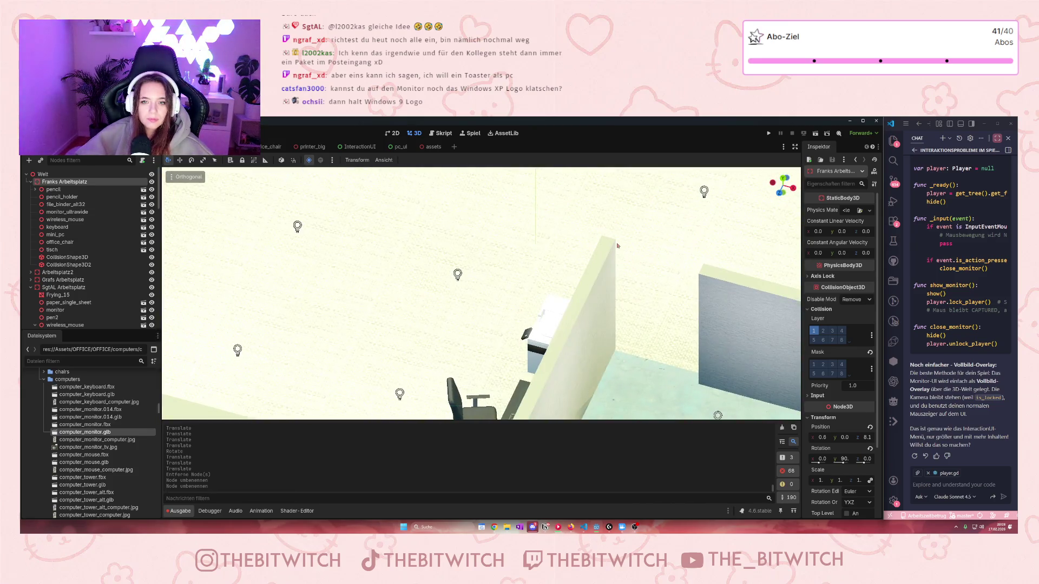
{"action": "scroll", "coordinate": [617, 245], "scroll_direction": "down", "scroll_amount": 5}
{"action": "scroll", "coordinate": [585, 329], "scroll_direction": "up", "scroll_amount": 3}
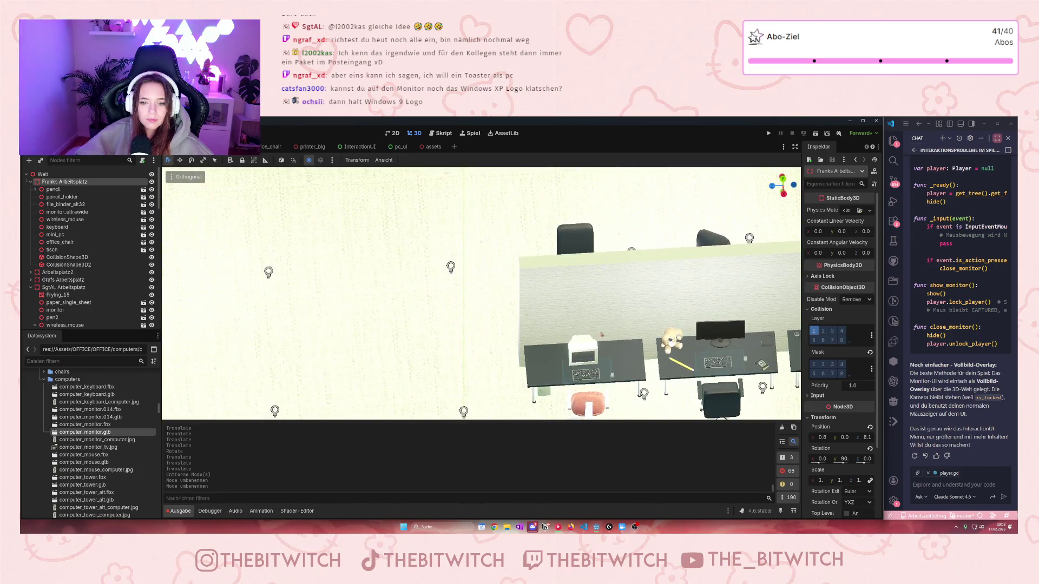
{"action": "scroll", "coordinate": [584, 329], "scroll_direction": "up", "scroll_amount": 5}
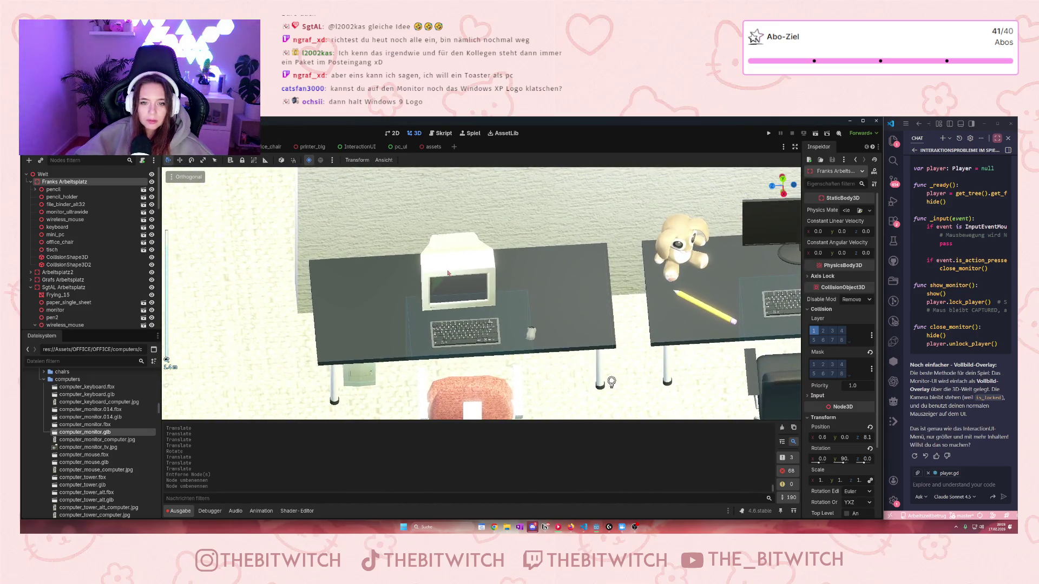
{"action": "left_click", "coordinate": [448, 274]}
{"action": "key", "text": "r"}
{"action": "key", "text": "y"}
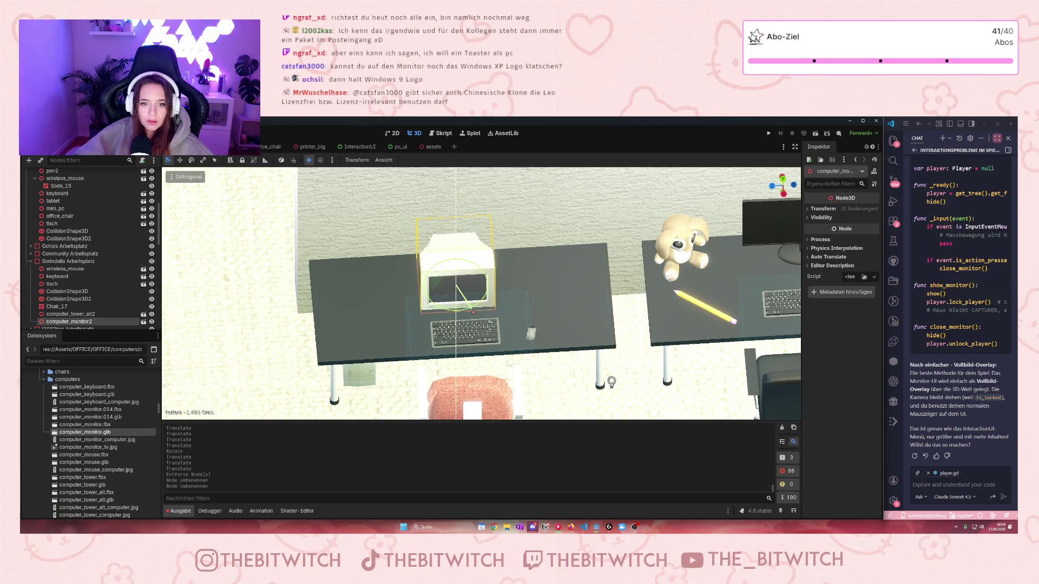
{"action": "left_click", "coordinate": [476, 287]}
{"action": "left_click_drag", "start_coordinate": [411, 287], "coordinate": [417, 287]}
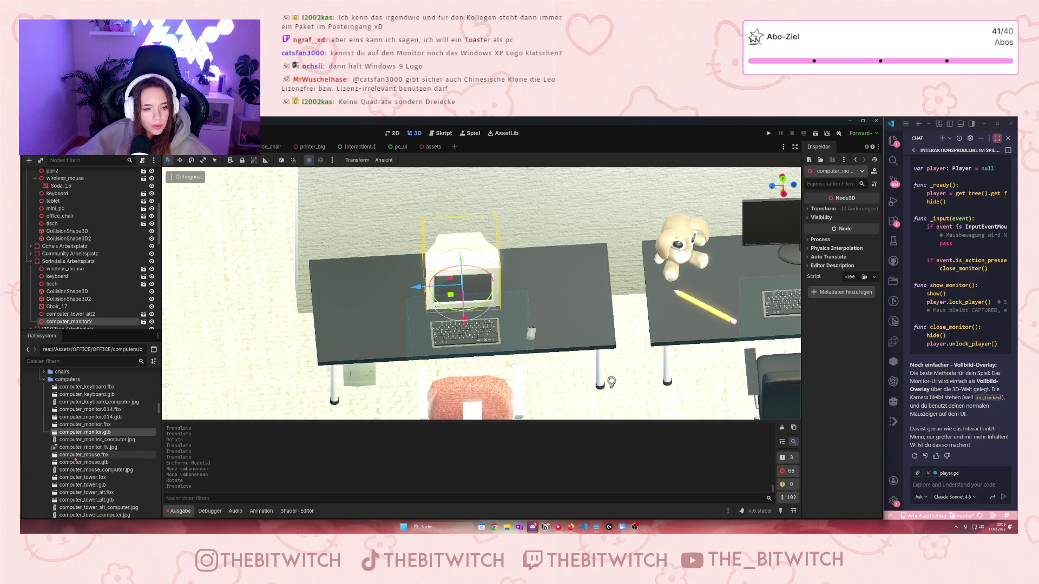
Step: Add computer_mouse.fbx beside the keyboard and turn it around its vertical axis
{"action": "mouse_move", "coordinate": [74, 455]}
{"action": "left_mouse_down"}
{"action": "mouse_move", "coordinate": [165, 411]}
{"action": "mouse_move", "coordinate": [535, 303]}
{"action": "left_mouse_up"}
{"action": "scroll", "coordinate": [536, 303], "scroll_direction": "up", "scroll_amount": 3}
{"action": "mouse_move", "coordinate": [584, 341]}
{"action": "left_mouse_down"}
{"action": "mouse_move", "coordinate": [614, 339]}
{"action": "mouse_move", "coordinate": [627, 322]}
{"action": "mouse_move", "coordinate": [600, 397]}
{"action": "mouse_move", "coordinate": [592, 217]}
{"action": "mouse_move", "coordinate": [588, 368]}
{"action": "left_mouse_up"}
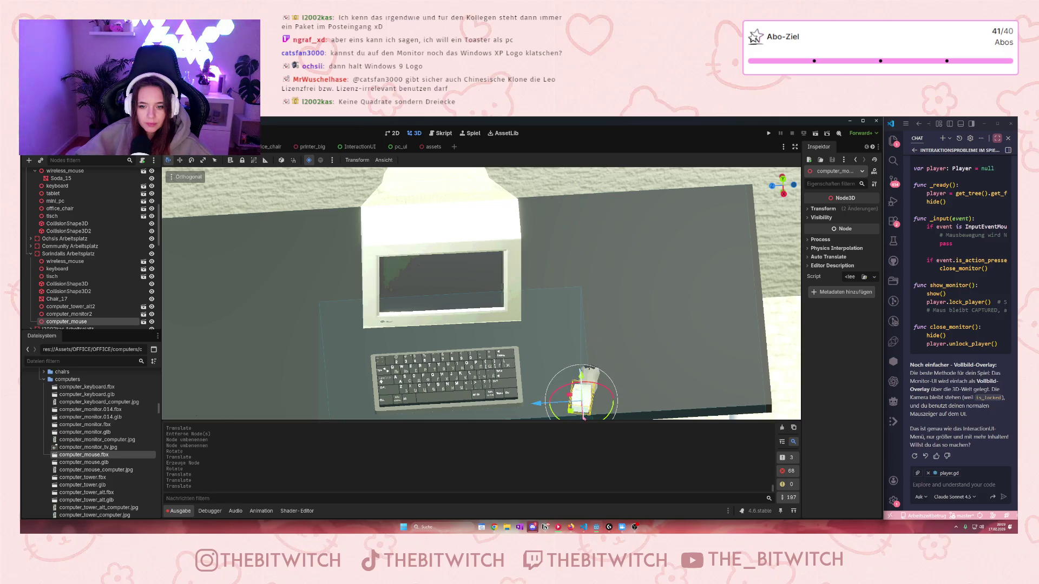
Step: Place computer_mouse beside the keyboard on the desk
{"action": "scroll", "coordinate": [604, 394], "scroll_direction": "down", "scroll_amount": 2}
{"action": "mouse_move", "coordinate": [559, 410]}
{"action": "left_mouse_down"}
{"action": "mouse_move", "coordinate": [566, 216]}
{"action": "mouse_move", "coordinate": [567, 227]}
{"action": "left_mouse_up"}
{"action": "scroll", "coordinate": [566, 315], "scroll_direction": "up", "scroll_amount": 4}
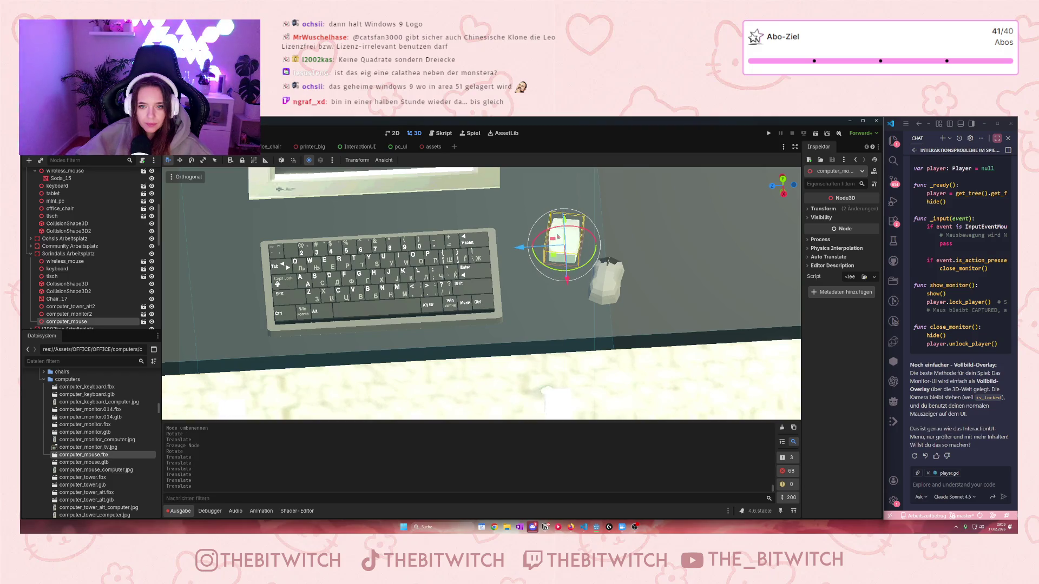
Step: Delete the old wireless_mouse node
{"action": "left_click", "coordinate": [605, 277]}
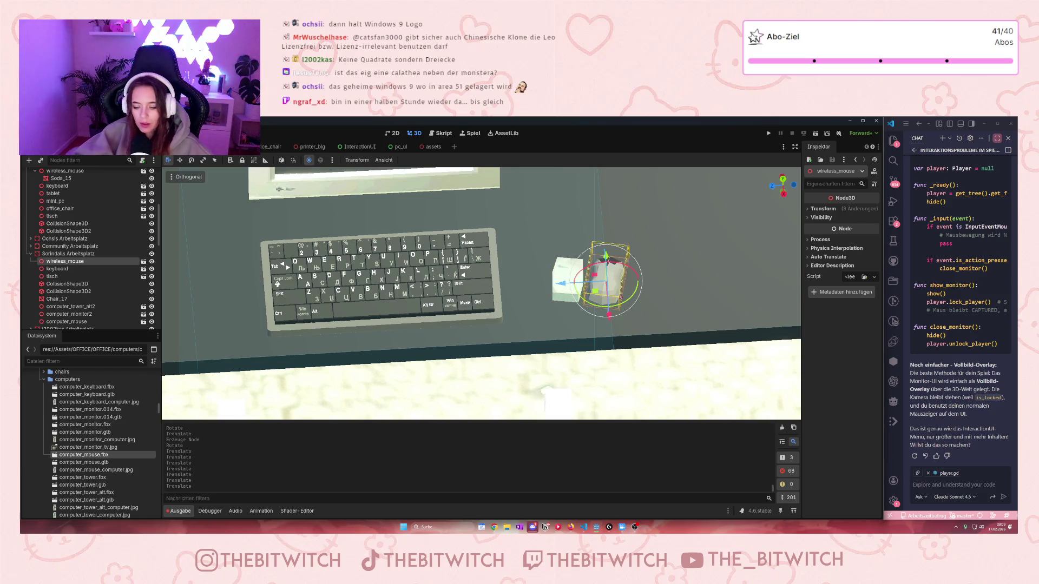
{"action": "key", "text": "Delete"}
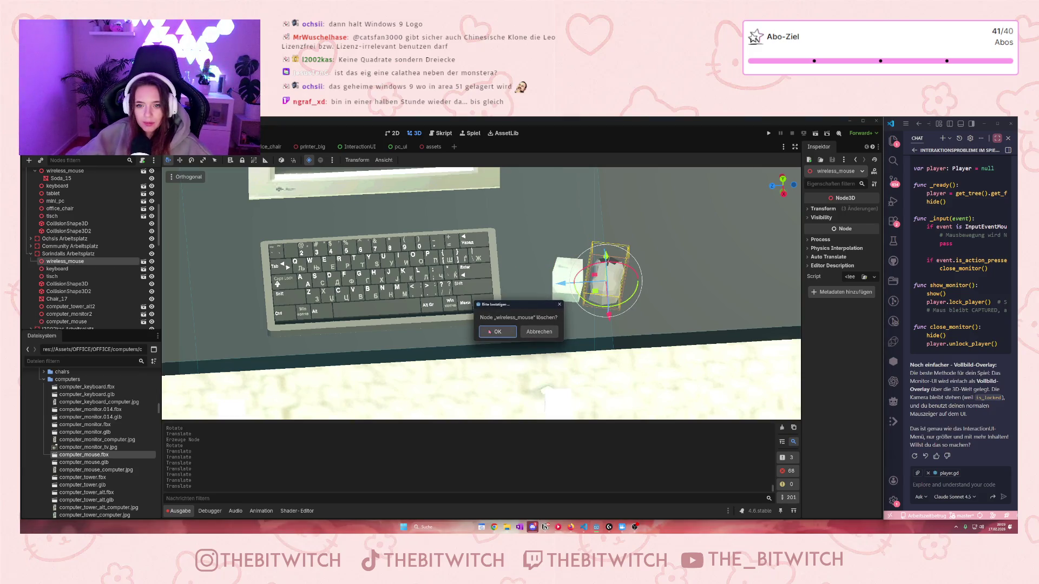
{"action": "left_click", "coordinate": [490, 331]}
Step: Shift computer_mouse further right of the keyboard and drop computer_keyboard.glb onto the desk
{"action": "left_click_drag", "start_coordinate": [573, 291], "coordinate": [572, 290]}
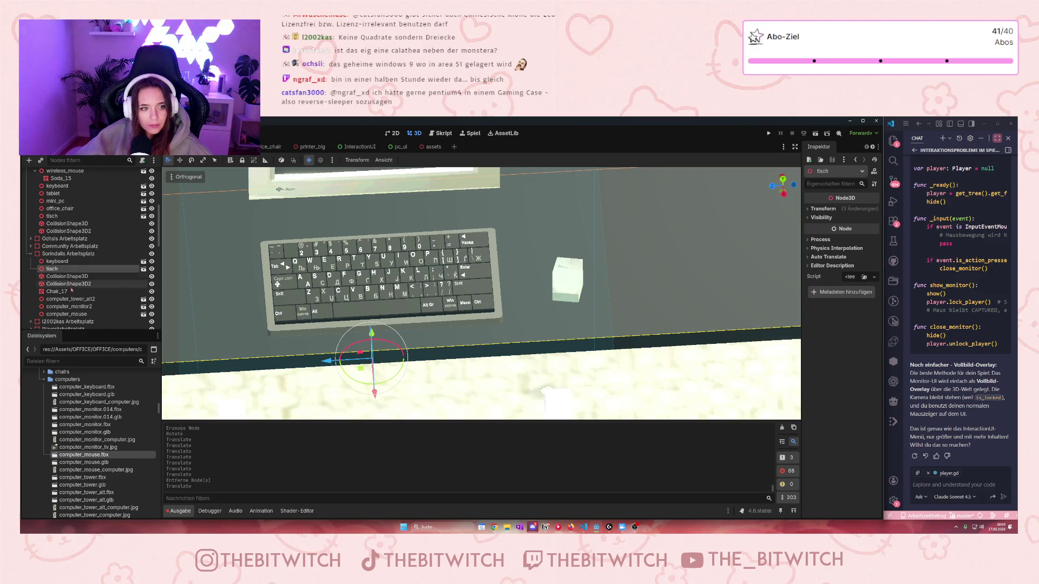
{"action": "left_click", "coordinate": [72, 315]}
{"action": "left_click_drag", "start_coordinate": [522, 291], "coordinate": [599, 288]}
{"action": "scroll", "coordinate": [603, 286], "scroll_direction": "down", "scroll_amount": 5}
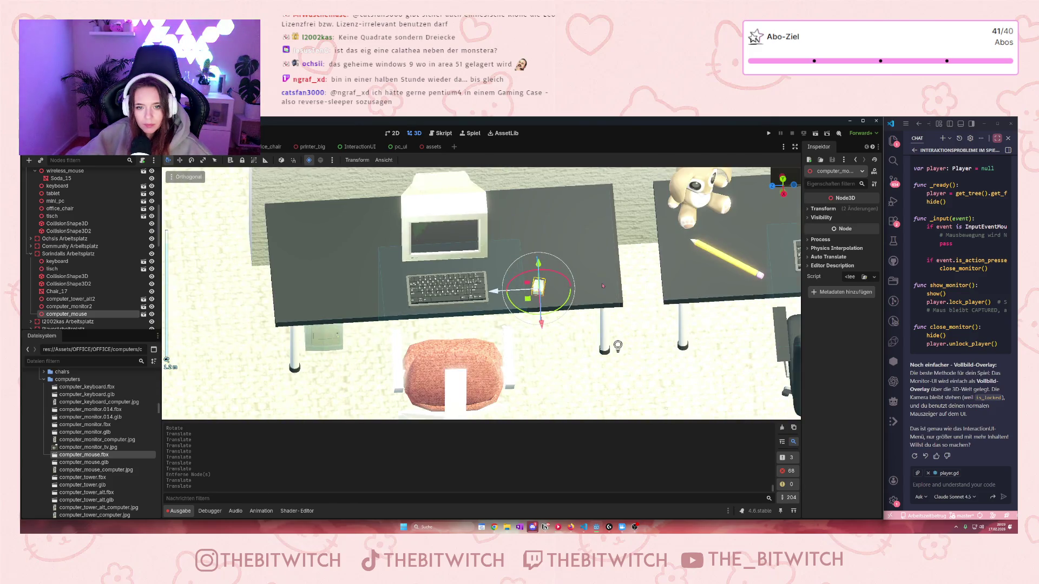
{"action": "scroll", "coordinate": [603, 286], "scroll_direction": "up", "scroll_amount": 5}
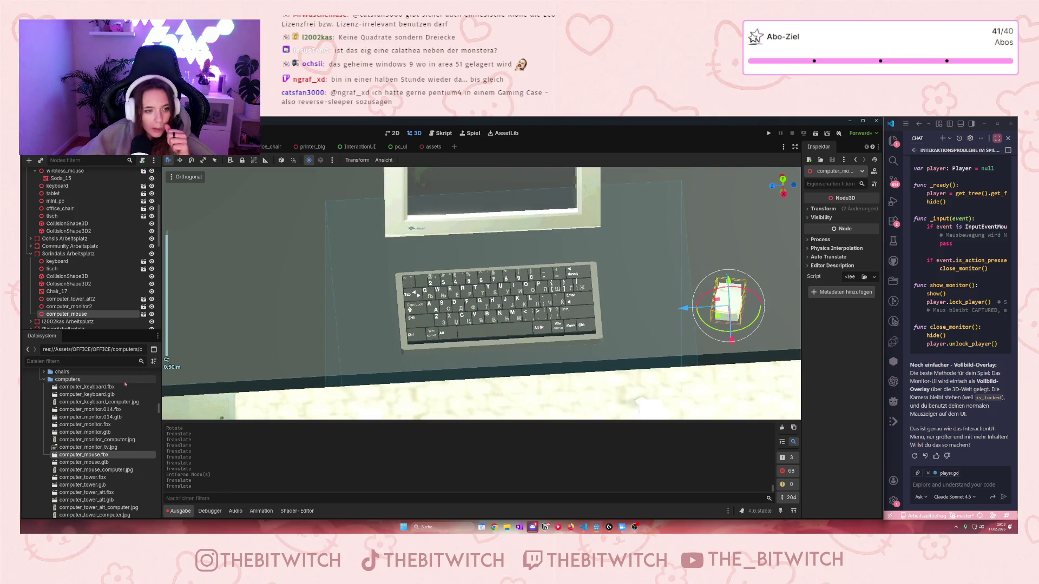
{"action": "mouse_move", "coordinate": [103, 393]}
{"action": "left_mouse_down"}
{"action": "mouse_move", "coordinate": [108, 401]}
{"action": "mouse_move", "coordinate": [441, 284]}
{"action": "mouse_move", "coordinate": [146, 386]}
{"action": "mouse_move", "coordinate": [545, 283]}
{"action": "left_mouse_up"}
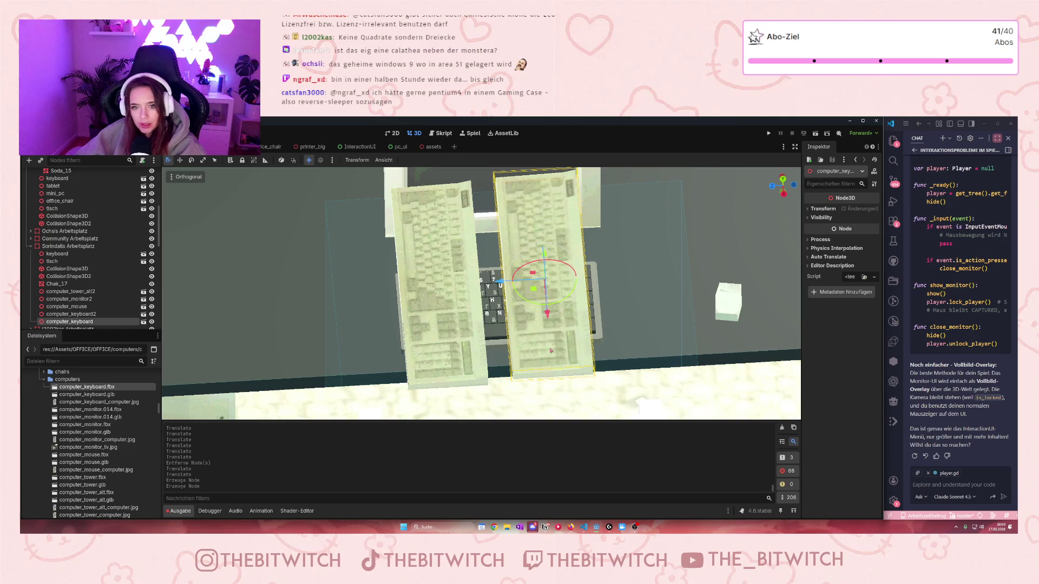
Step: Remove the duplicate computer_keyboard and turn computer_keyboard2 90° to lie crosswise
{"action": "key", "text": "Delete"}
{"action": "left_click", "coordinate": [493, 333]}
{"action": "mouse_move", "coordinate": [411, 299]}
{"action": "left_mouse_down"}
{"action": "mouse_move", "coordinate": [435, 320]}
{"action": "mouse_move", "coordinate": [458, 314]}
{"action": "left_mouse_up"}
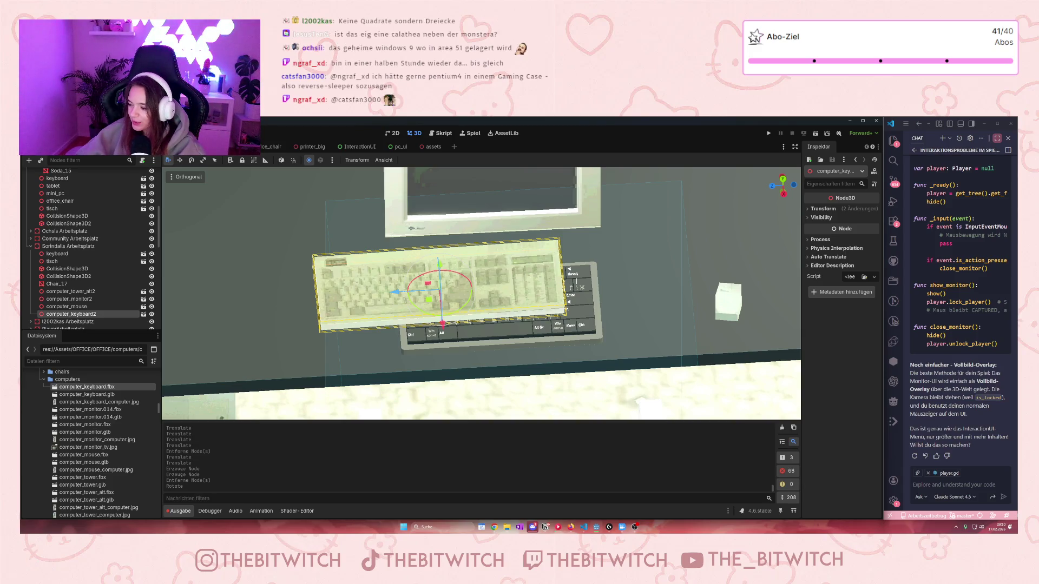
Step: Position the beige keyboard flat on the desk in front of the CRT monitor
{"action": "mouse_move", "coordinate": [441, 272]}
{"action": "left_mouse_down"}
{"action": "mouse_move", "coordinate": [436, 314]}
{"action": "mouse_move", "coordinate": [433, 232]}
{"action": "mouse_move", "coordinate": [449, 205]}
{"action": "left_mouse_up"}
{"action": "scroll", "coordinate": [449, 205], "scroll_direction": "down", "scroll_amount": 6}
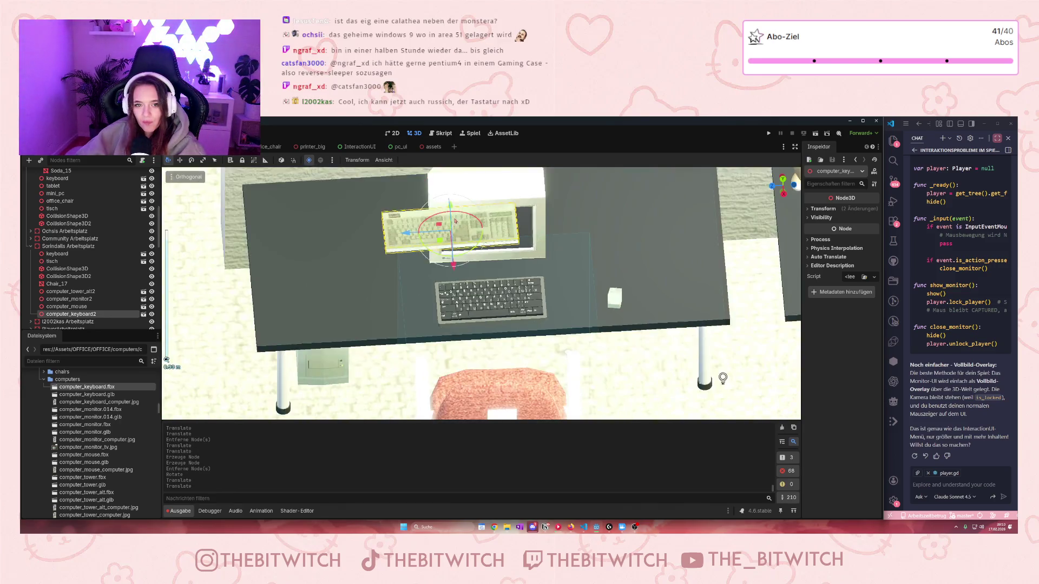
{"action": "mouse_move", "coordinate": [473, 305]}
{"action": "left_mouse_down"}
{"action": "mouse_move", "coordinate": [470, 359]}
{"action": "mouse_move", "coordinate": [474, 276]}
{"action": "left_mouse_up"}
{"action": "scroll", "coordinate": [485, 283], "scroll_direction": "up", "scroll_amount": 5}
{"action": "left_click_drag", "start_coordinate": [411, 263], "coordinate": [417, 310]}
{"action": "left_click_drag", "start_coordinate": [410, 366], "coordinate": [406, 309]}
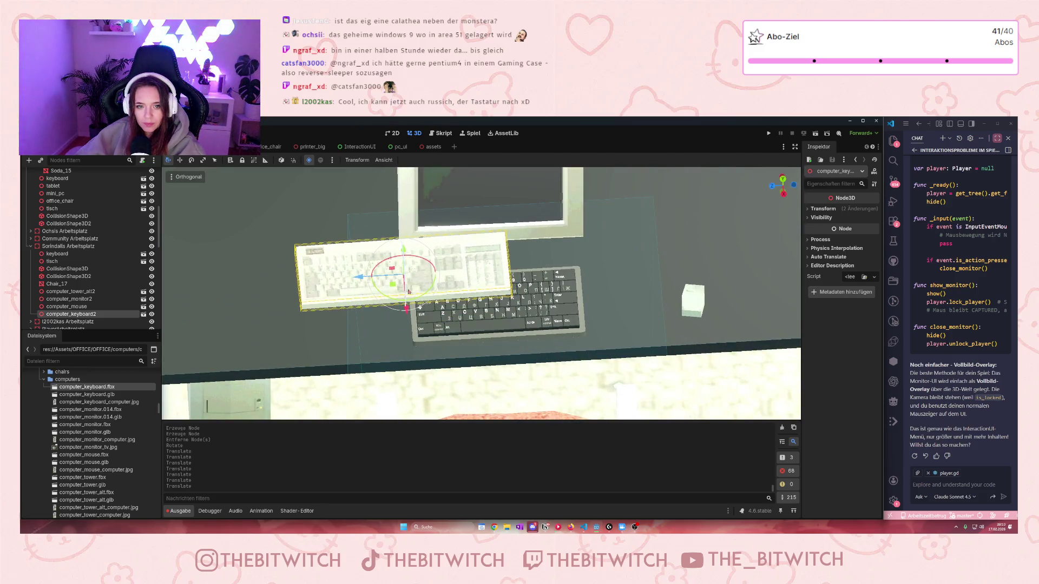
{"action": "mouse_move", "coordinate": [403, 254]}
{"action": "left_mouse_down"}
{"action": "mouse_move", "coordinate": [408, 295]}
{"action": "mouse_move", "coordinate": [410, 284]}
{"action": "mouse_move", "coordinate": [502, 285]}
{"action": "left_mouse_up"}
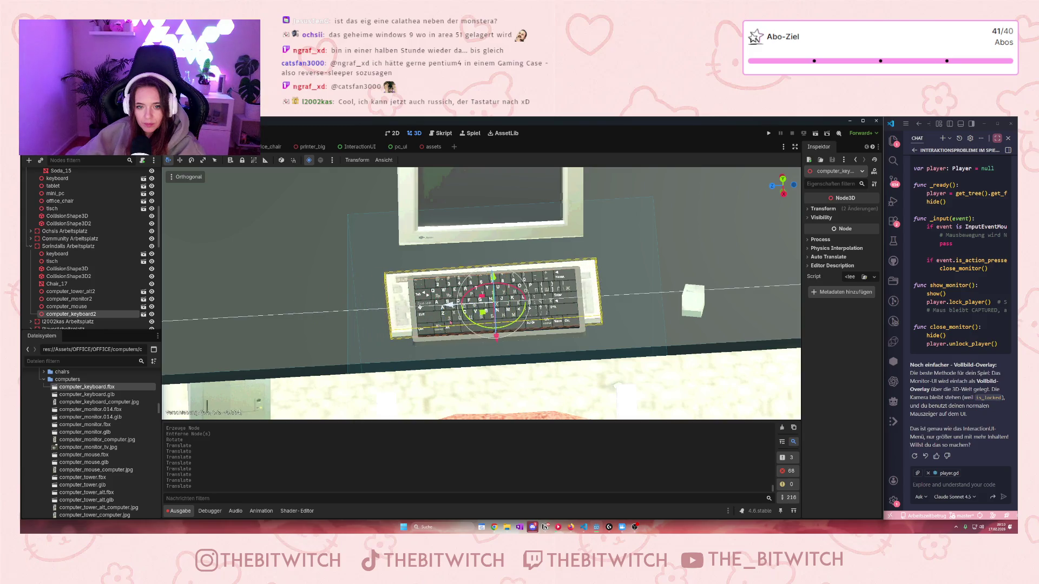
Step: Delete the old black keyboard node and reselect the beige keyboard
{"action": "key", "text": "Delete"}
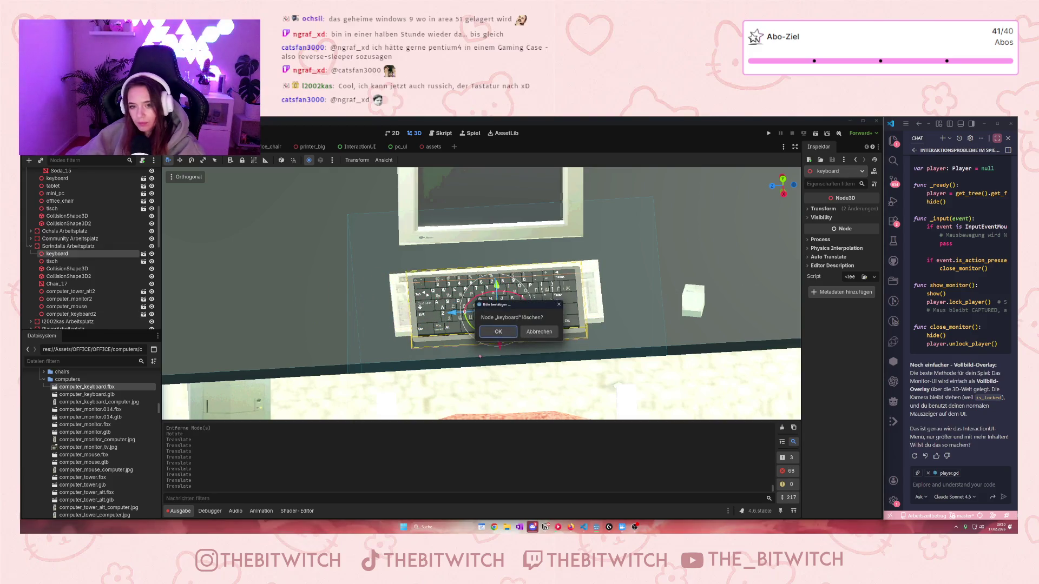
{"action": "left_click", "coordinate": [499, 336]}
{"action": "left_click", "coordinate": [545, 331]}
{"action": "scroll", "coordinate": [546, 334], "scroll_direction": "down", "scroll_amount": 4}
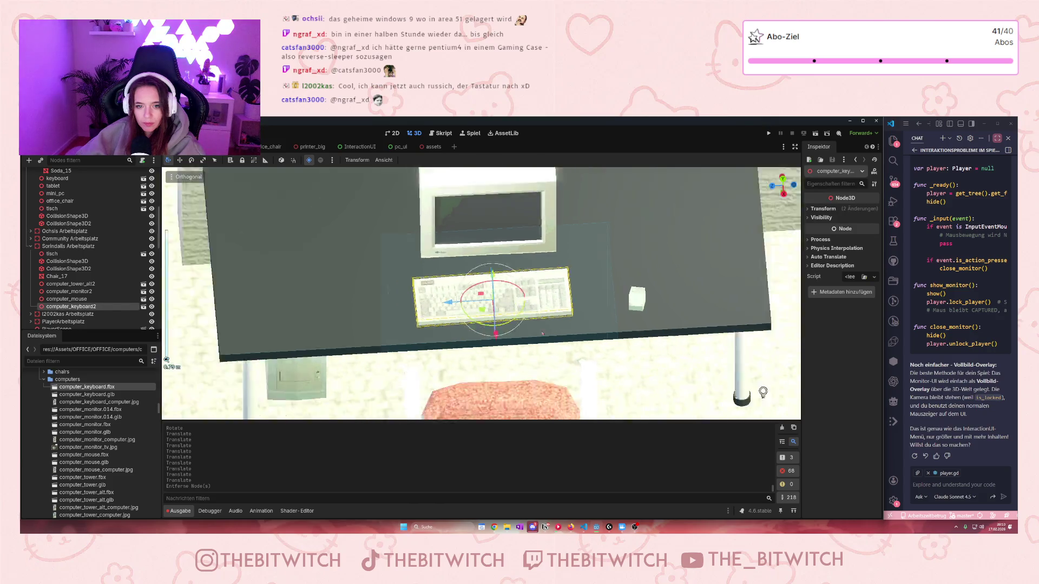